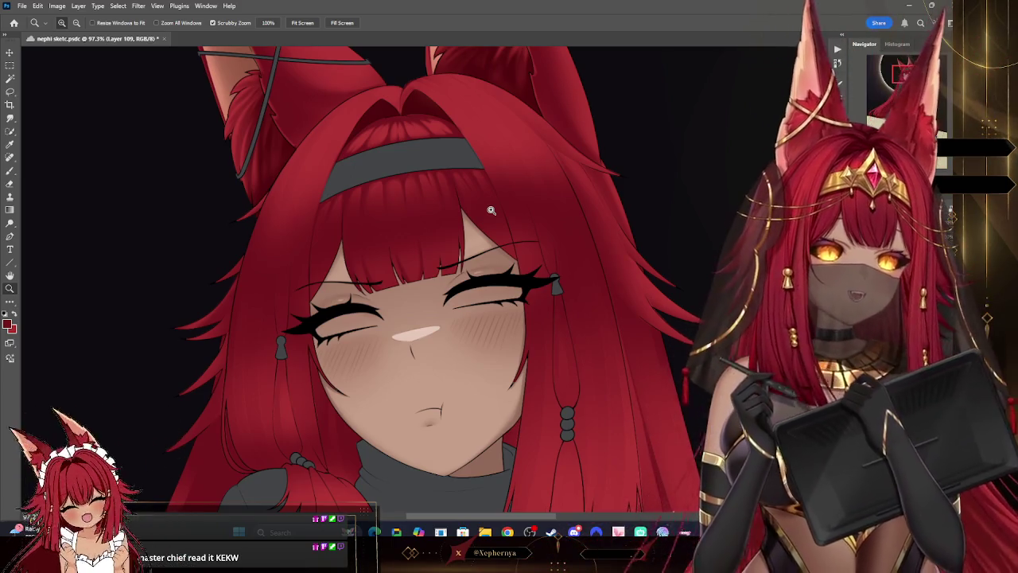
Step: Zoom to 187% on the grey headband and red fringe and switch to the Brush tool
left_click_drag(511, 243, 482, 251)
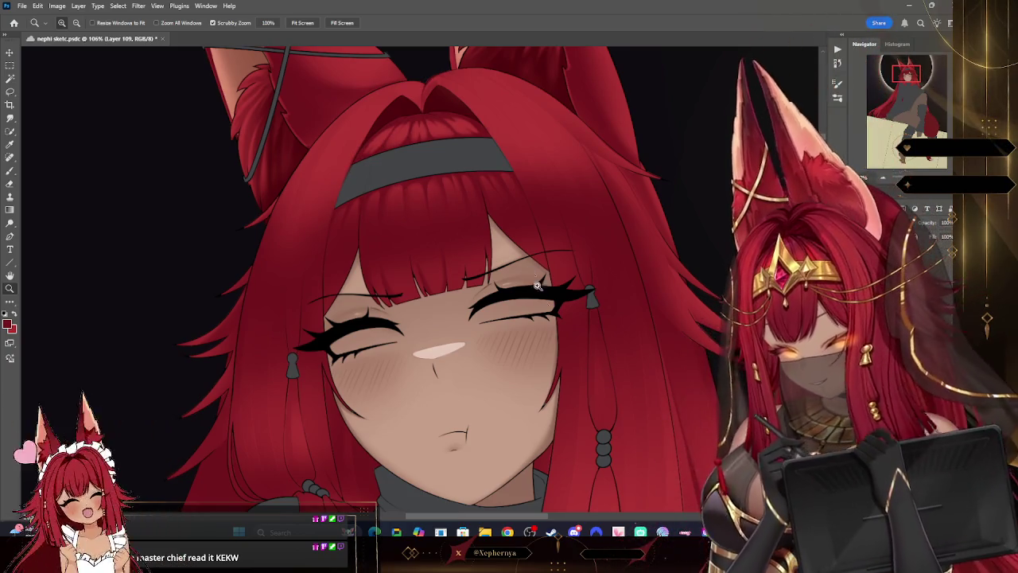
left_click_drag(480, 169, 471, 155)
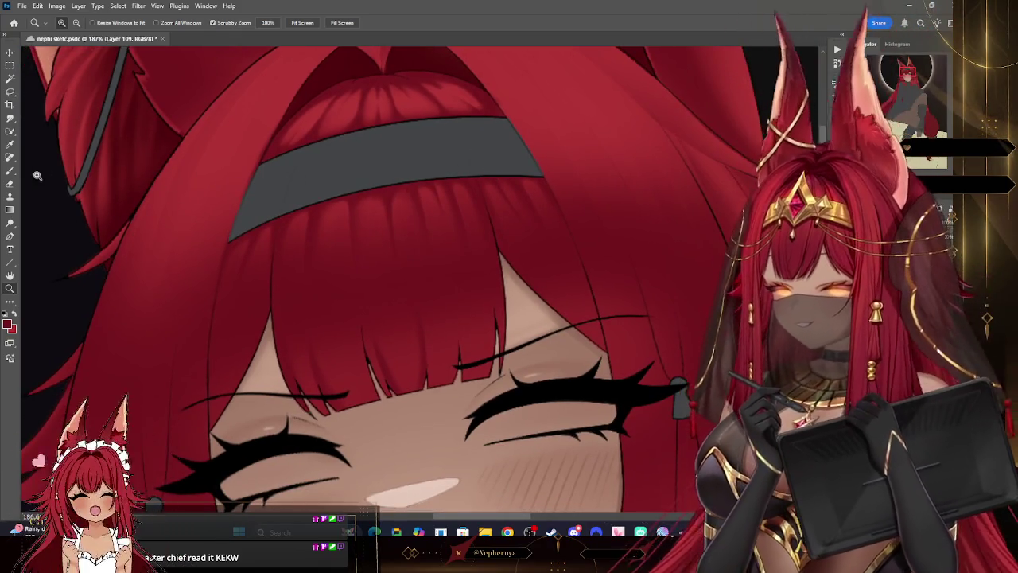
left_click(9, 171)
left_click(71, 22)
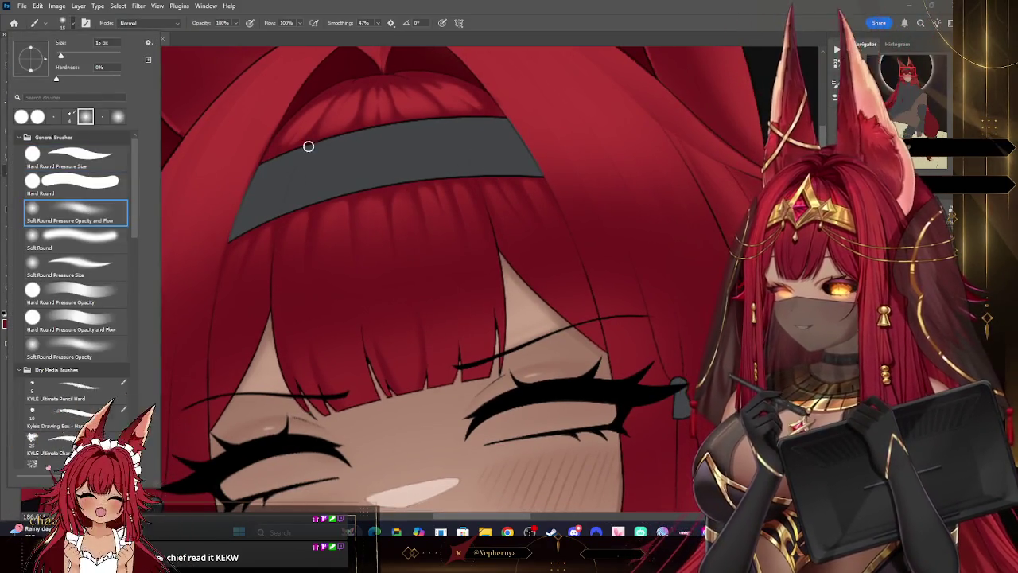
key("Escape")
Step: Set the brush to a fine tip and add a new layer to paint on
key("bracketleft")
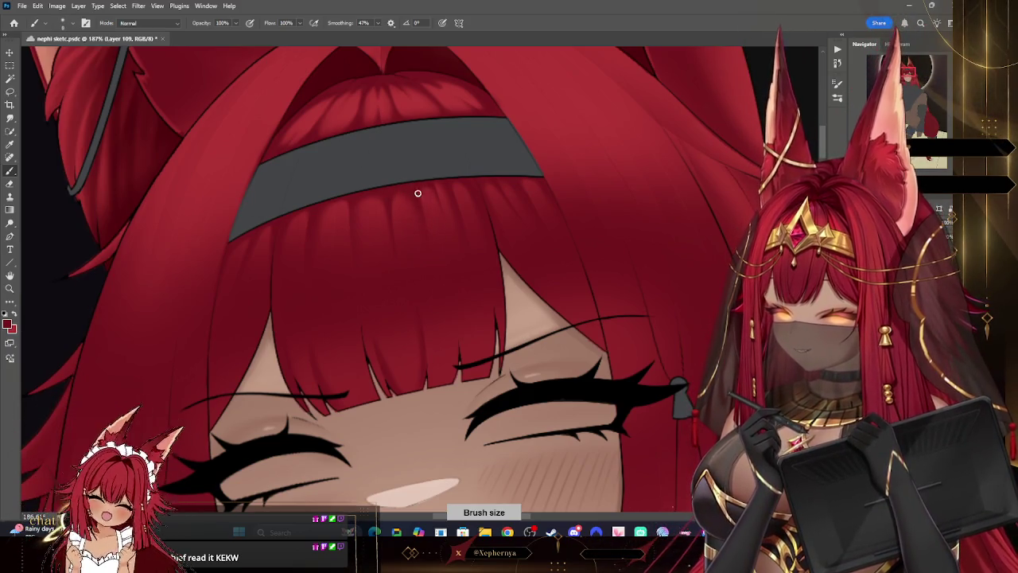
key("bracketleft")
key("bracketright")
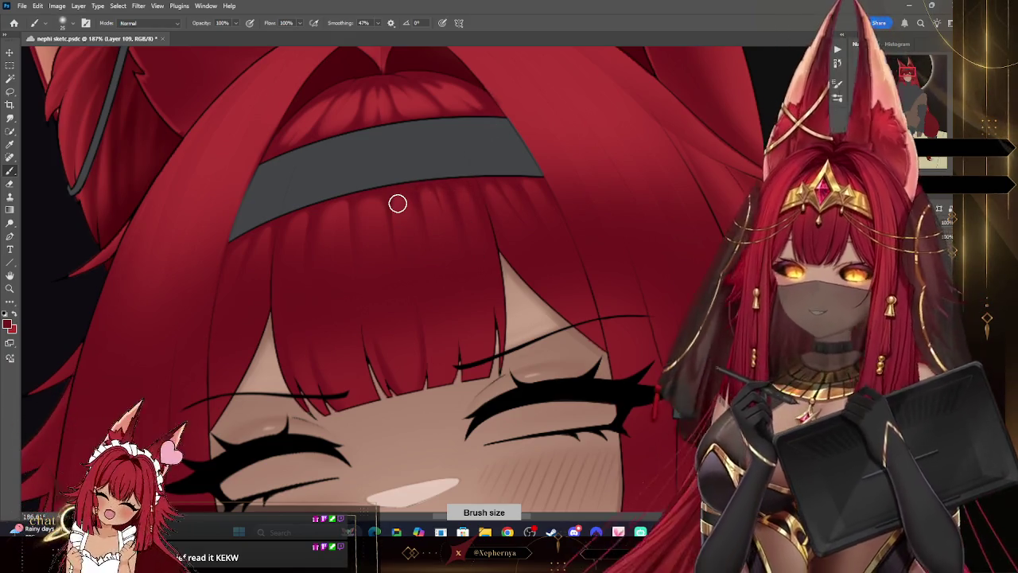
key("bracketleft")
key("bracketleft")
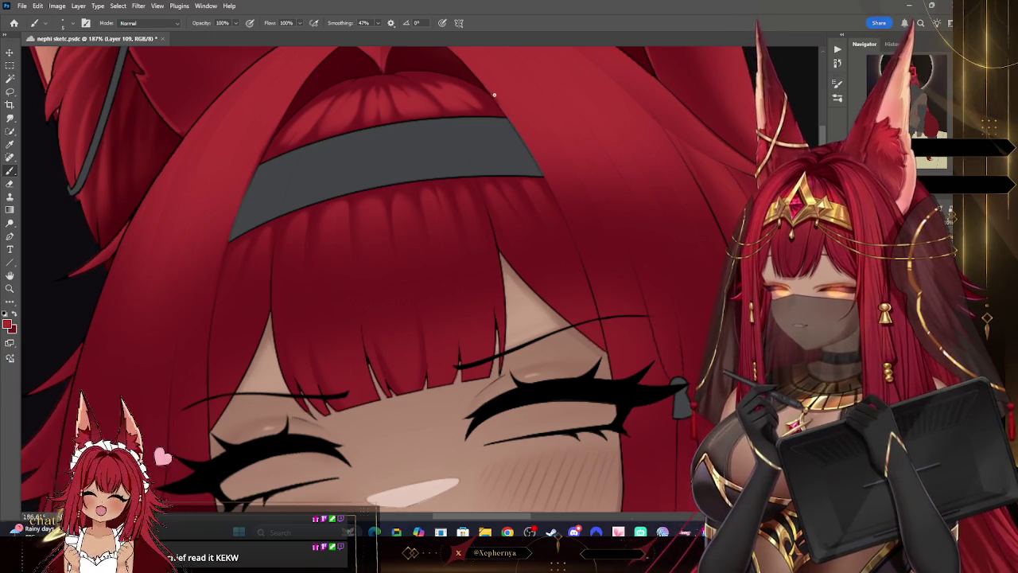
key("bracketright")
key("bracketright")
key("bracketright")
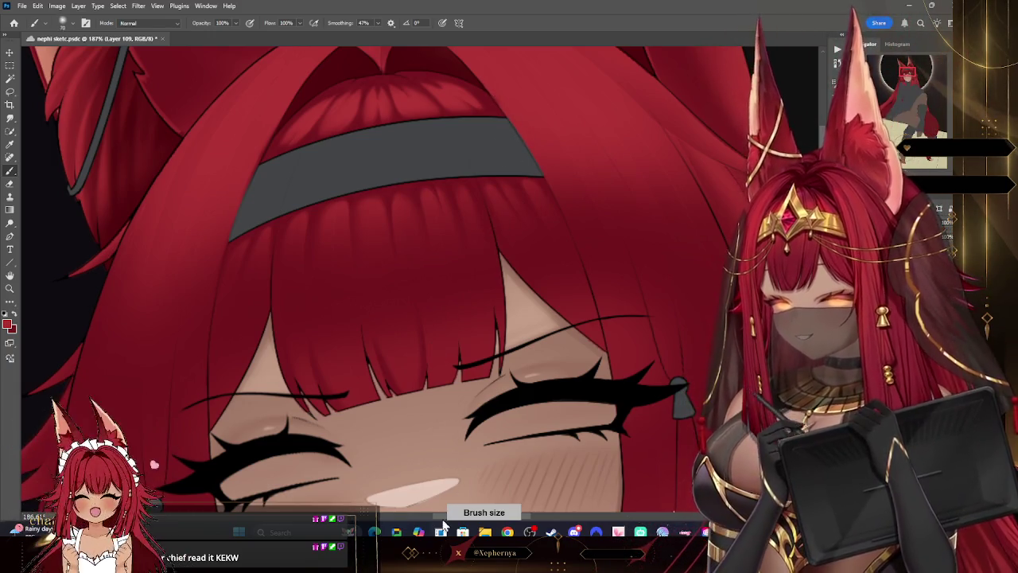
key("bracketright")
key("bracketright")
key("bracketright")
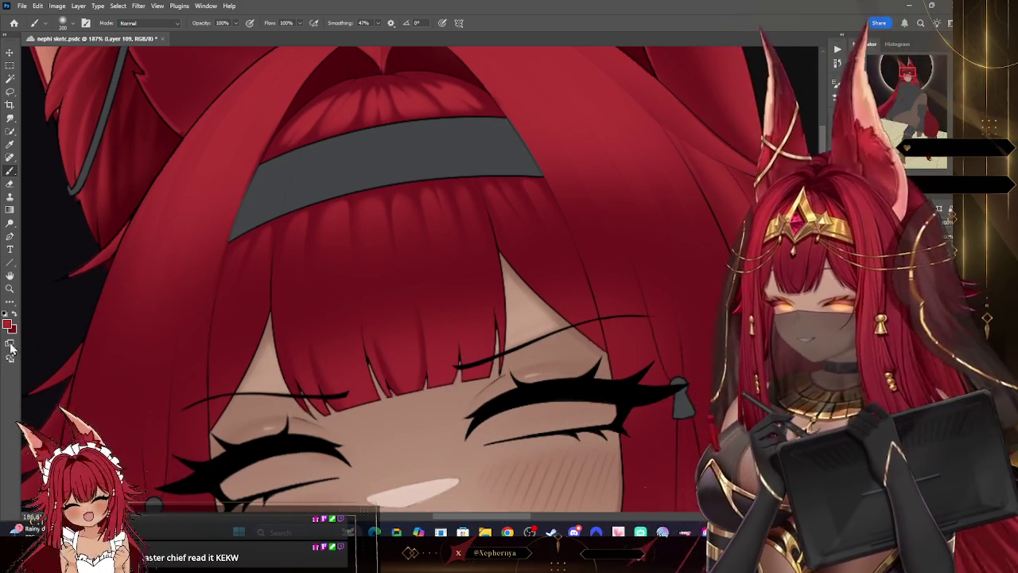
key("bracketleft")
key("bracketleft")
key("bracketleft")
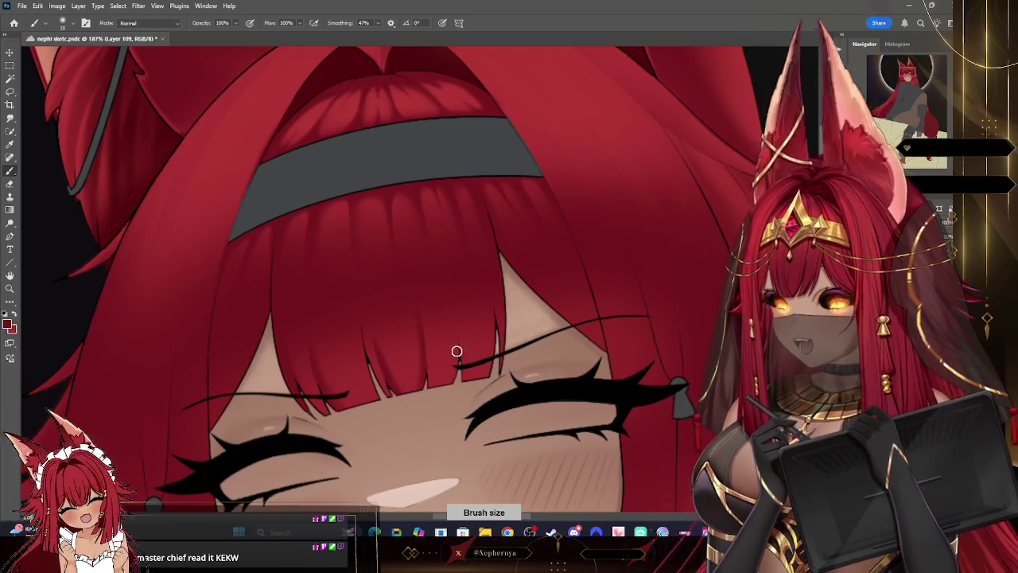
key("ctrl+shift+alt+n")
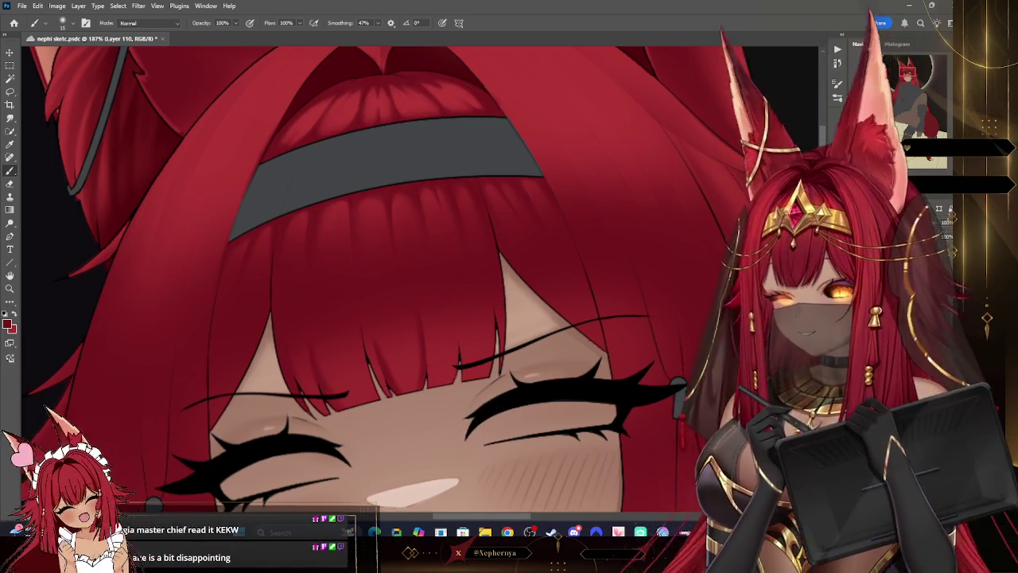
Step: Size the eraser and erase the brow line's end where it overlaps the red fringe
key("bracketright")
key("bracketright")
key("bracketright")
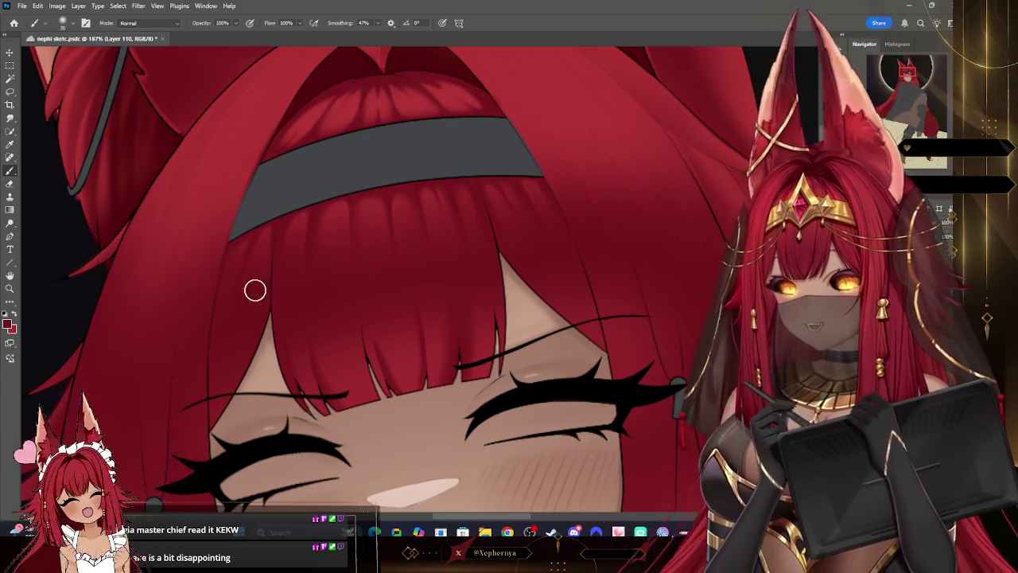
key("e")
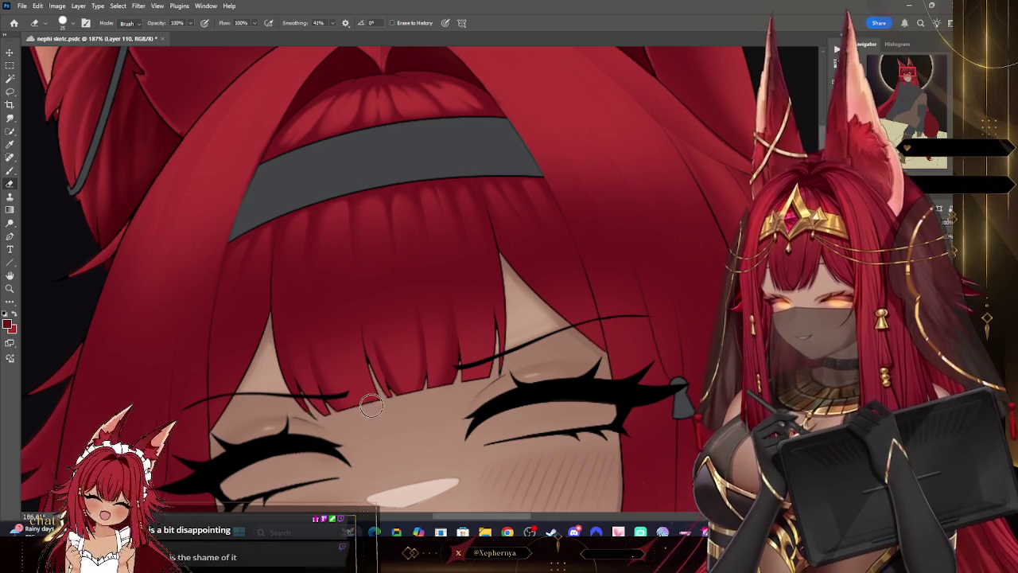
key("bracketleft")
key("bracketleft")
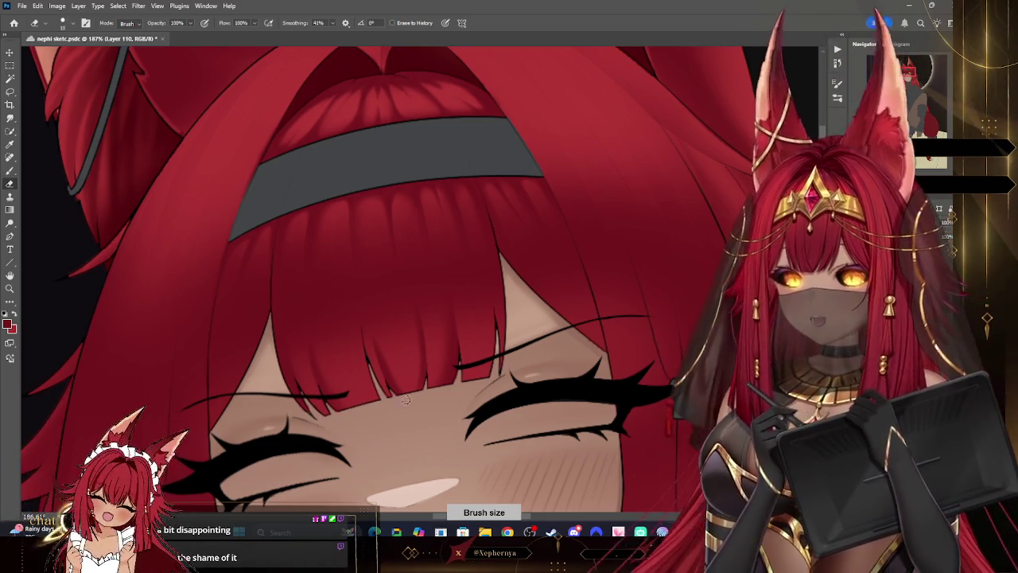
key("b")
key("bracketleft")
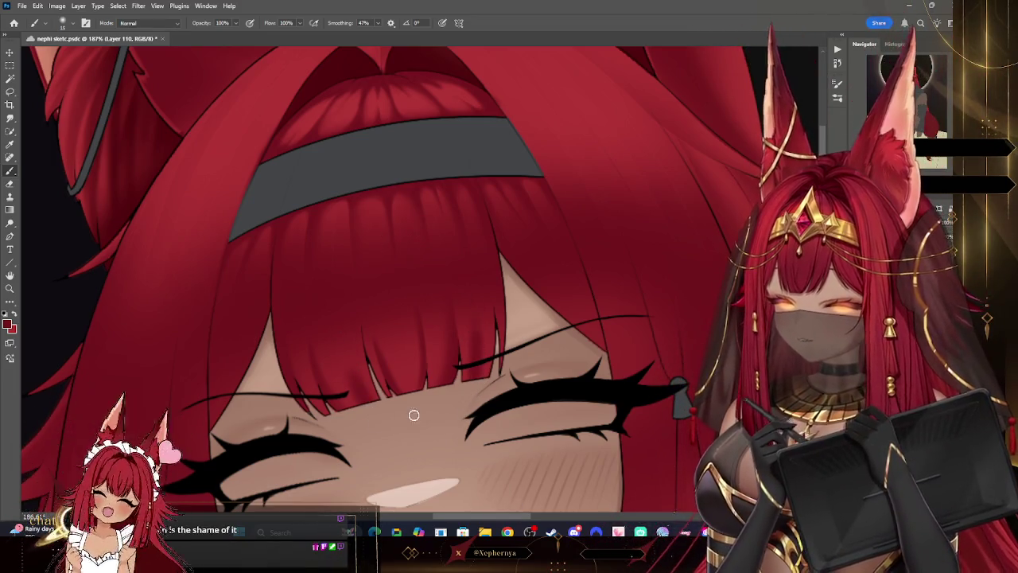
key("e")
key("bracketright")
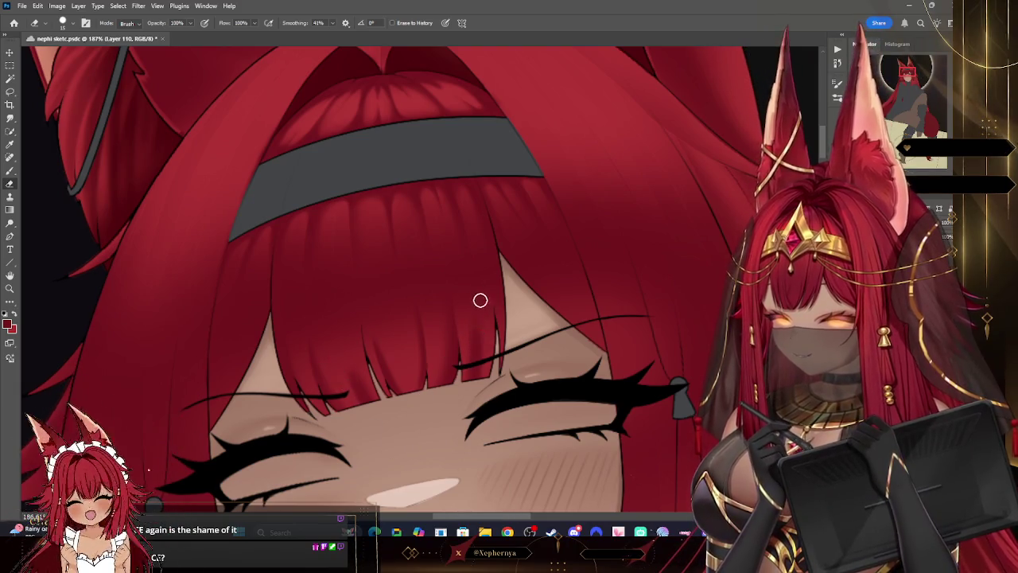
left_click(63, 23)
key("Escape")
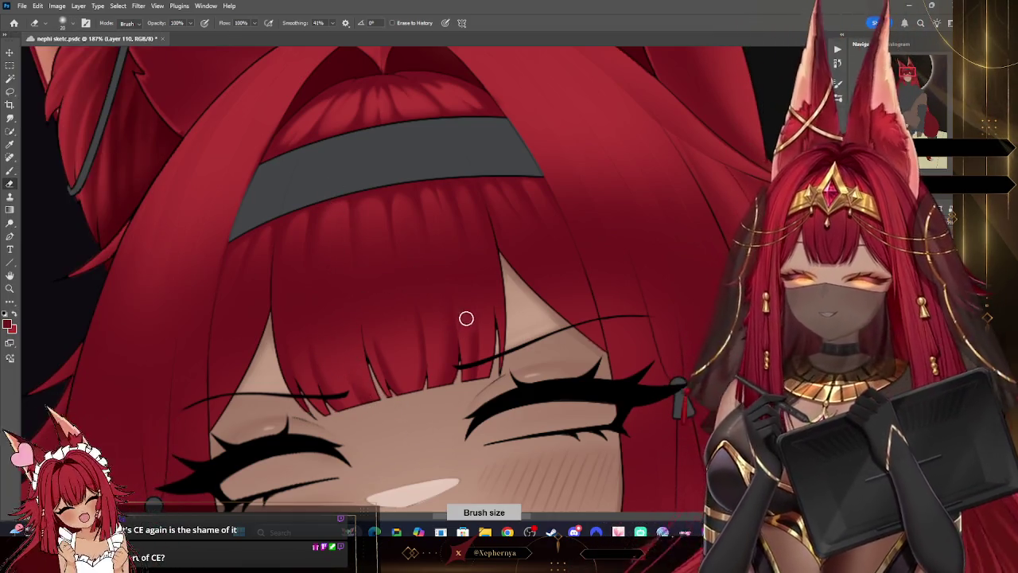
left_click_drag(456, 368, 461, 358)
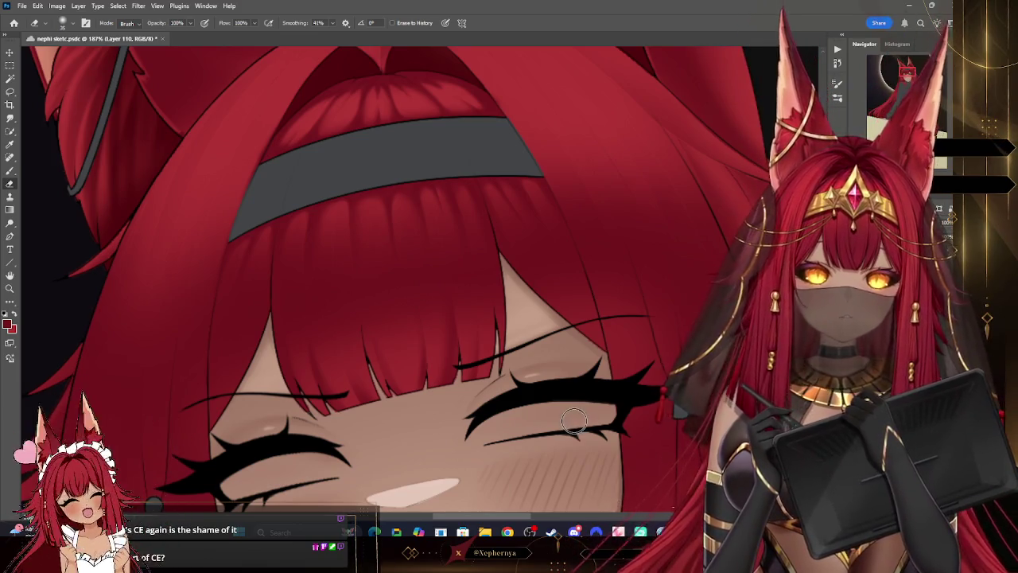
key("b")
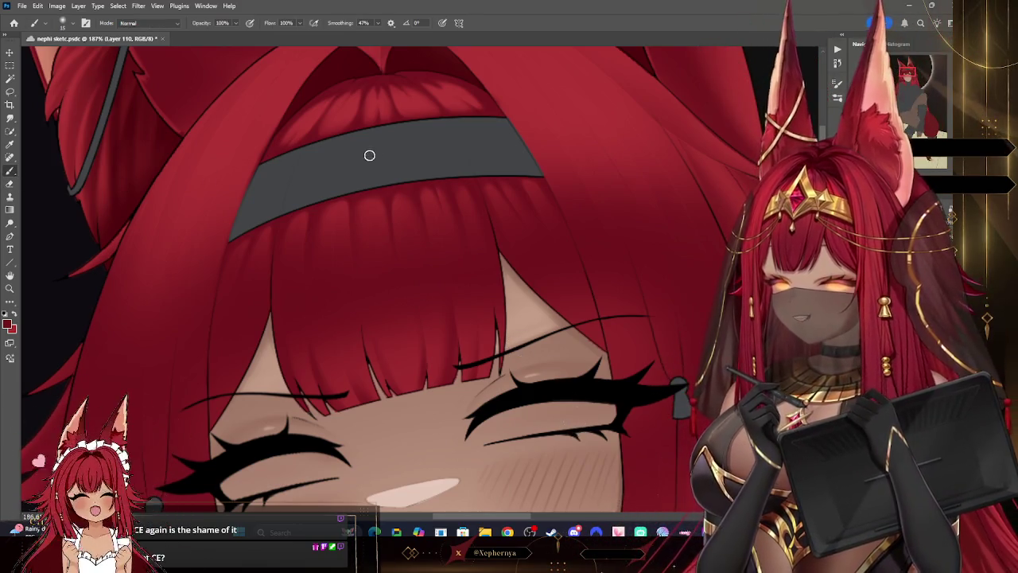
key("bracketright")
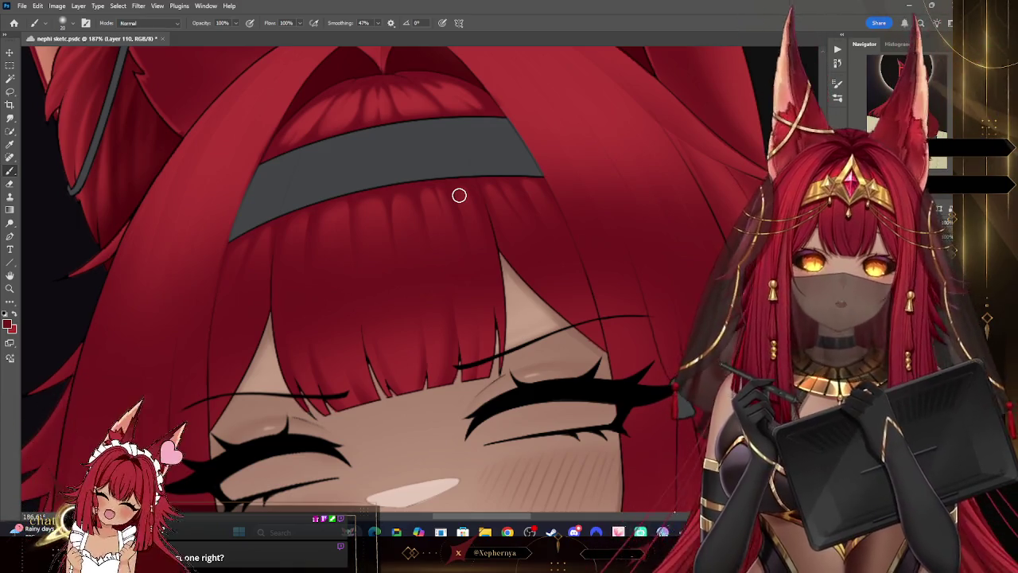
key("bracketleft")
key("bracketleft")
key("bracketleft")
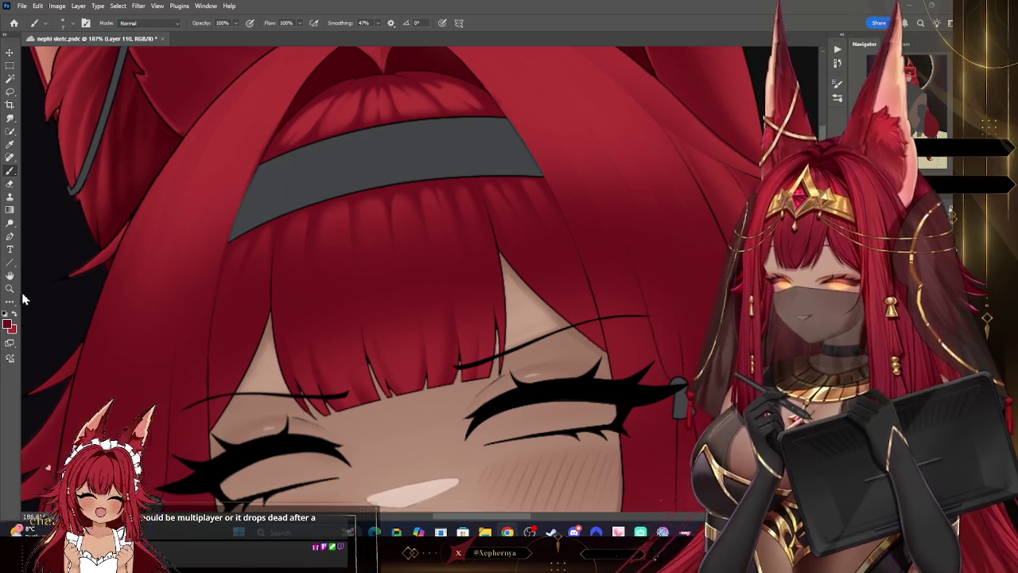
Step: Zoom out to 44.8% to review the whole girl against the eclipse
key("z")
mouse_move(469, 220)
left_mouse_down()
mouse_move(447, 214)
mouse_move(370, 241)
mouse_move(400, 227)
left_mouse_up()
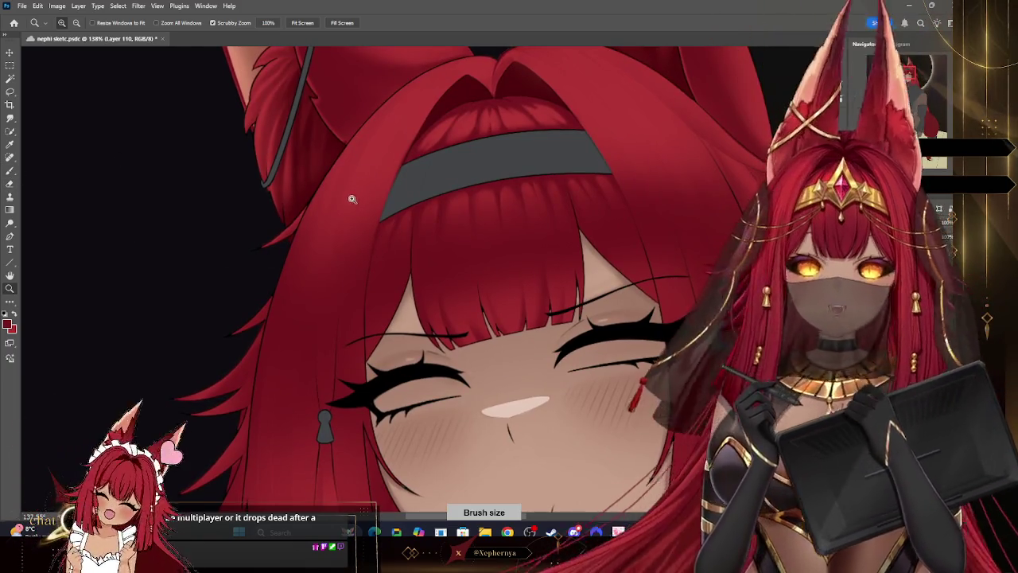
key("b")
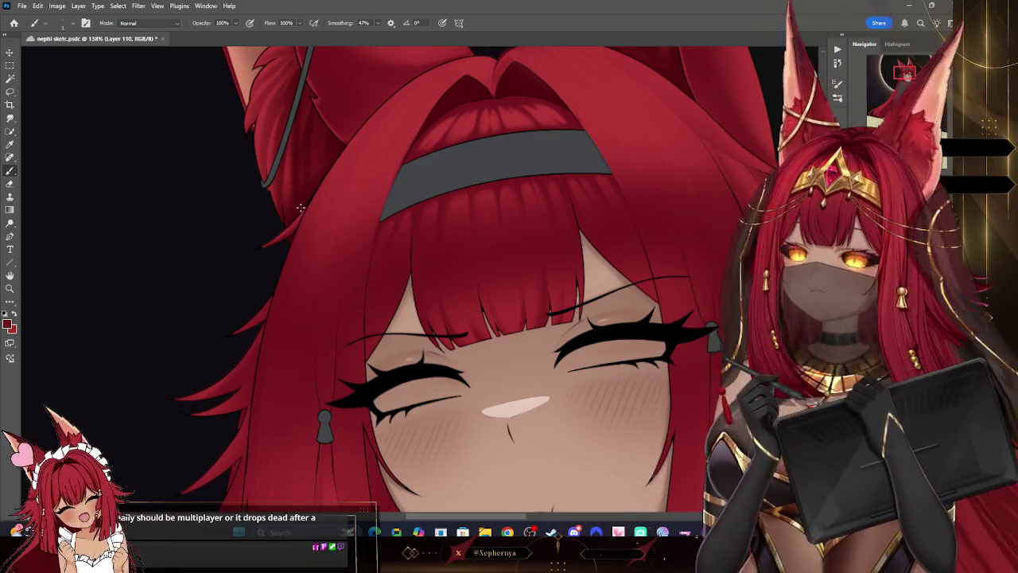
Step: Zoom back in to 88.3% on the head, collapsing and restoring the Navigator panel
key("z")
scroll(487, 208, "down", 2)
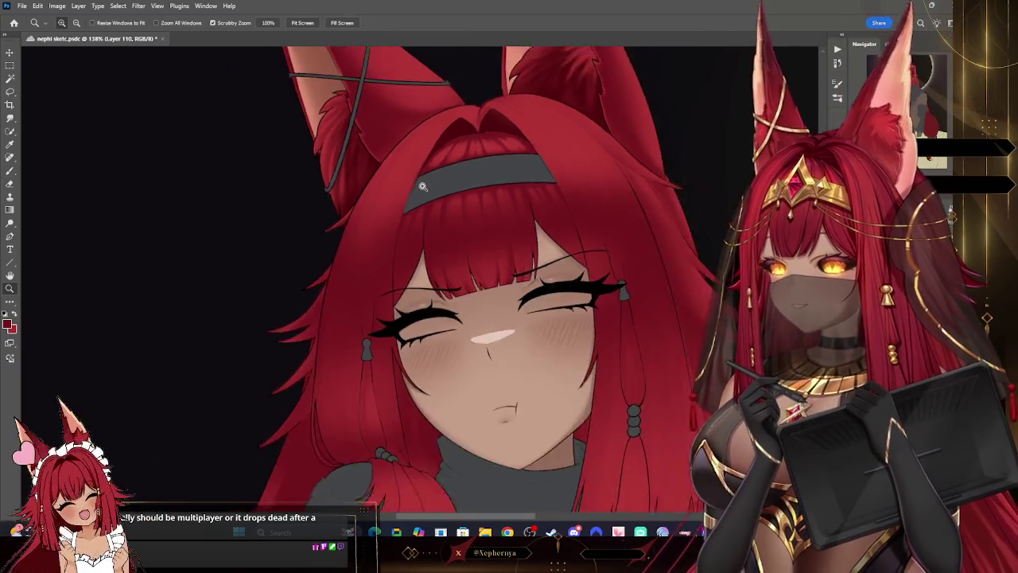
scroll(487, 209, "down", 3)
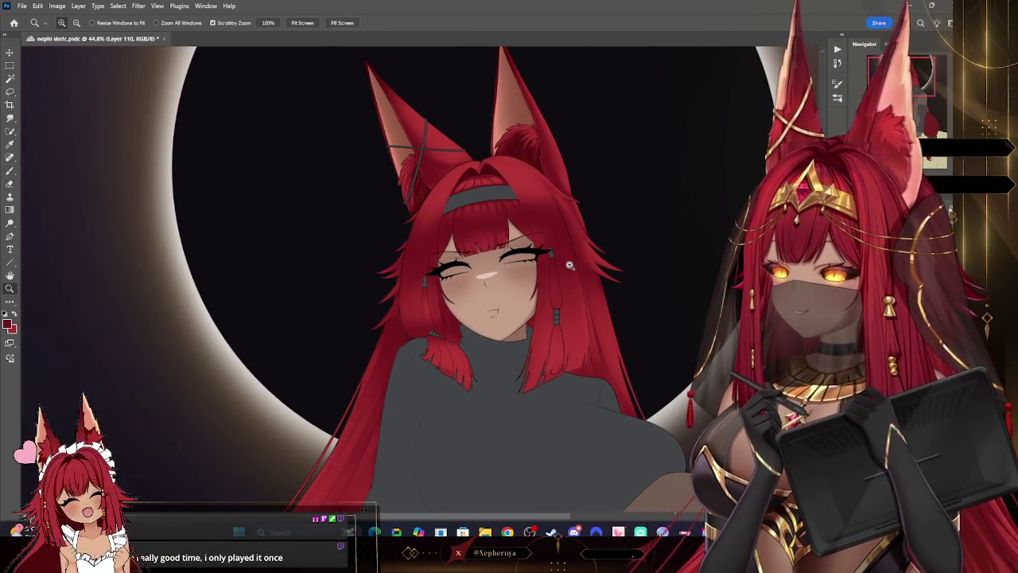
scroll(557, 251, "up", 1)
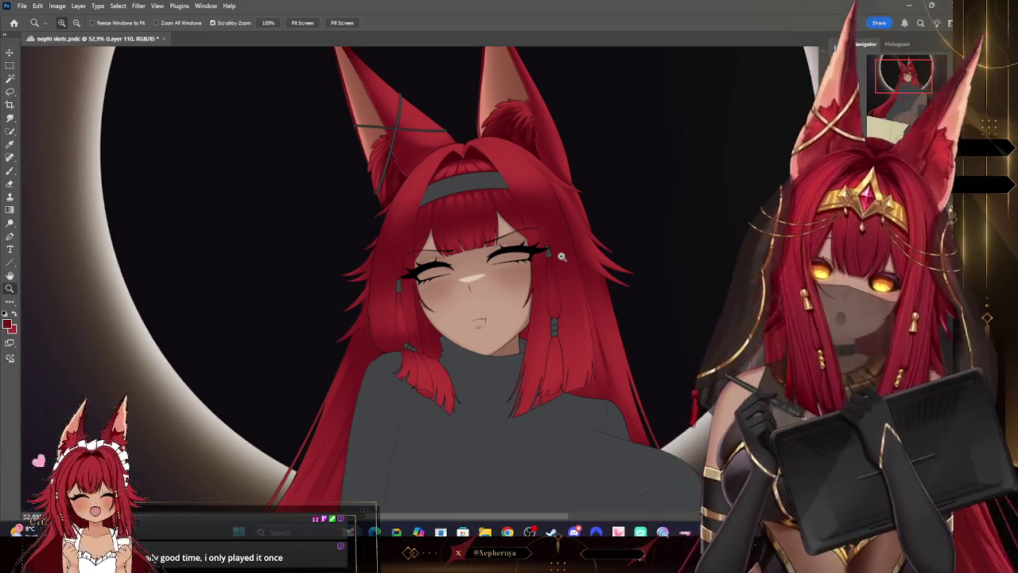
scroll(562, 256, "up", 3)
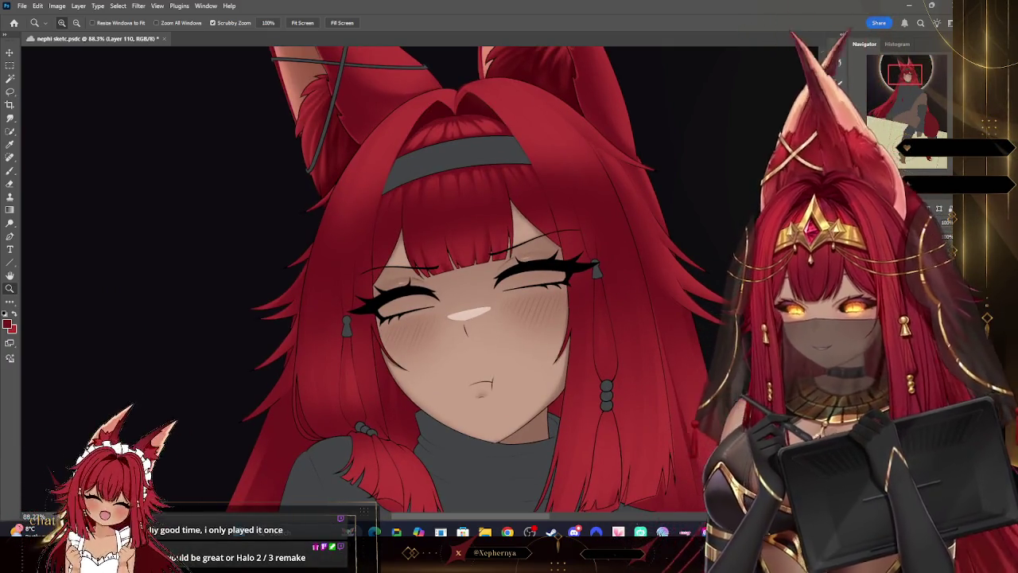
left_click(841, 34)
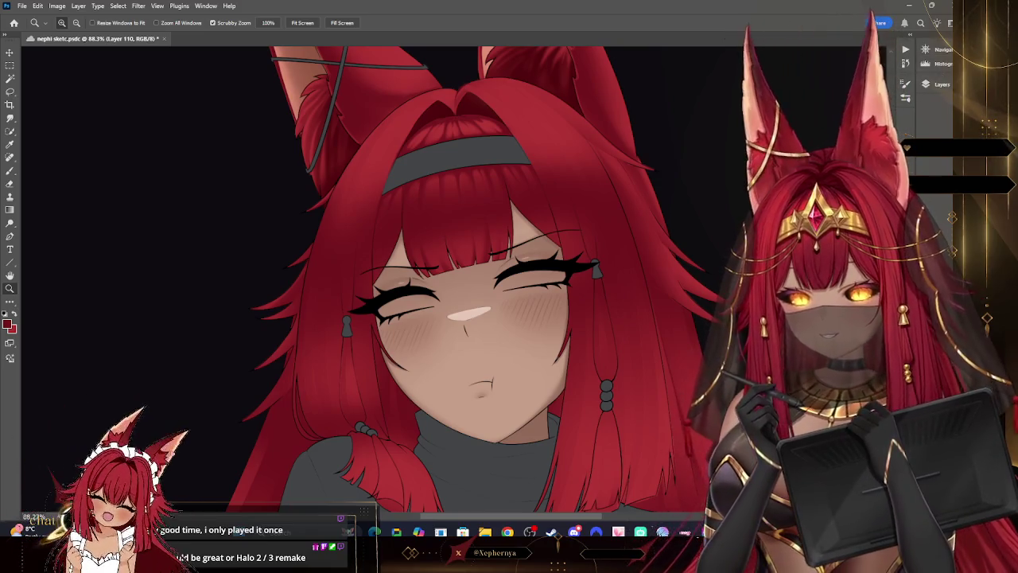
left_click(925, 49)
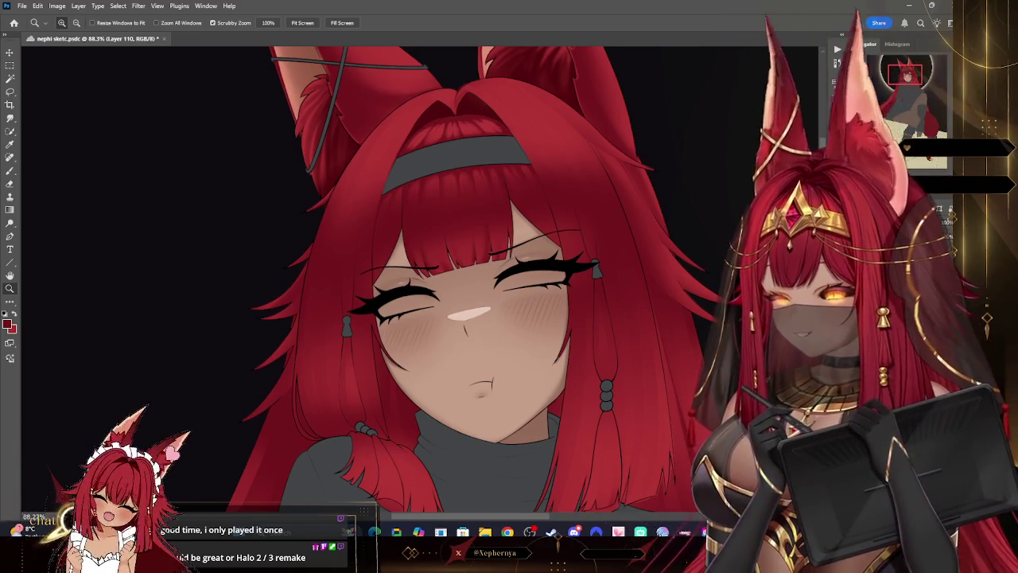
key("b")
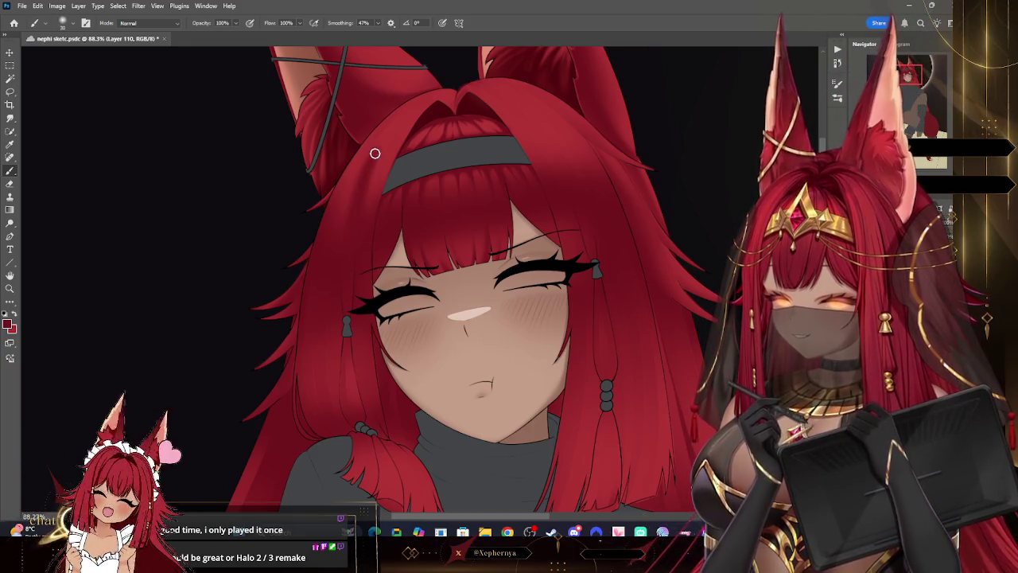
Step: Give the Eraser the Hard Round pressure size preset for cleaning up hair strands
left_click(10, 184)
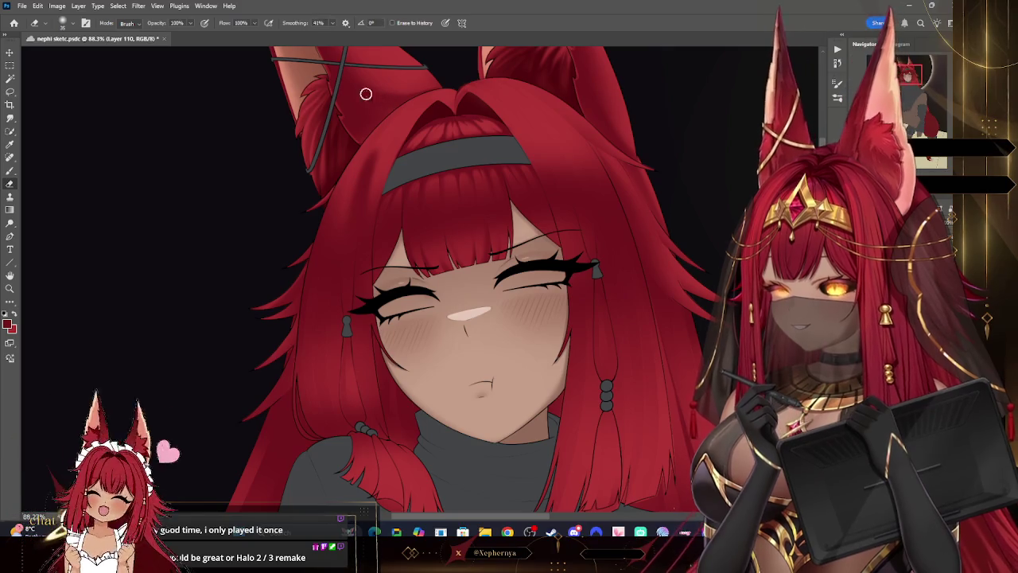
key("bracketleft")
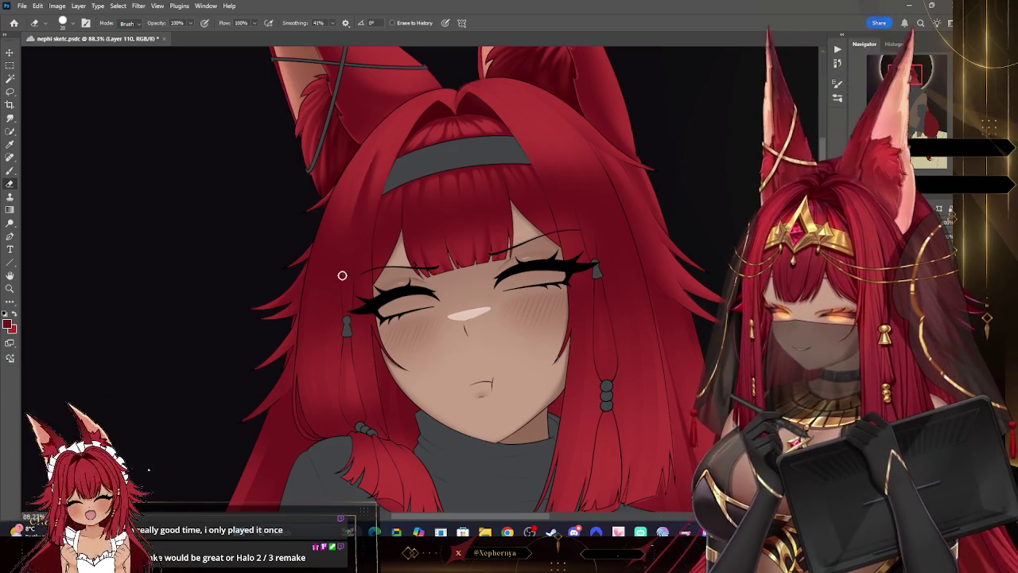
left_click(63, 22)
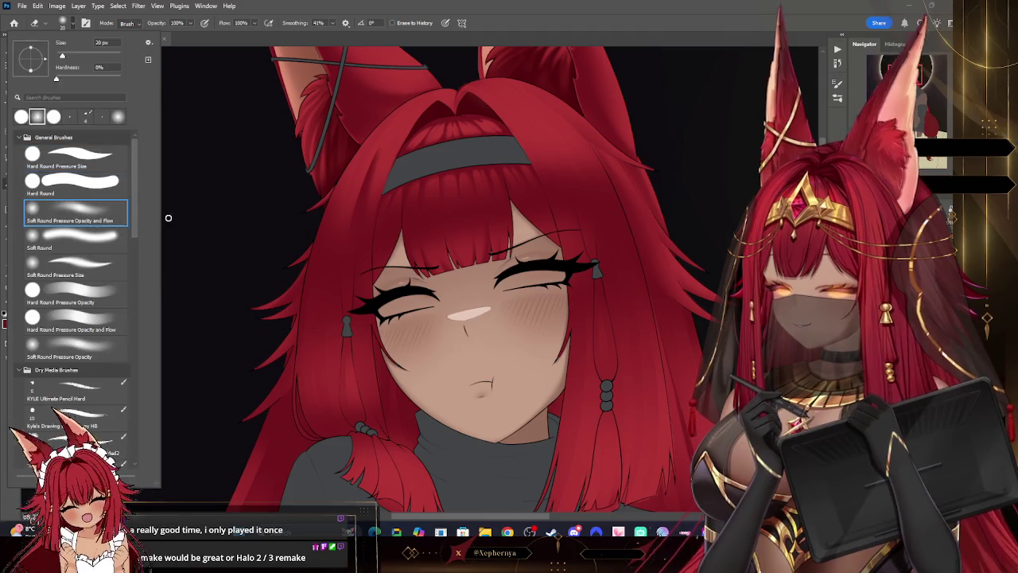
key("bracketleft")
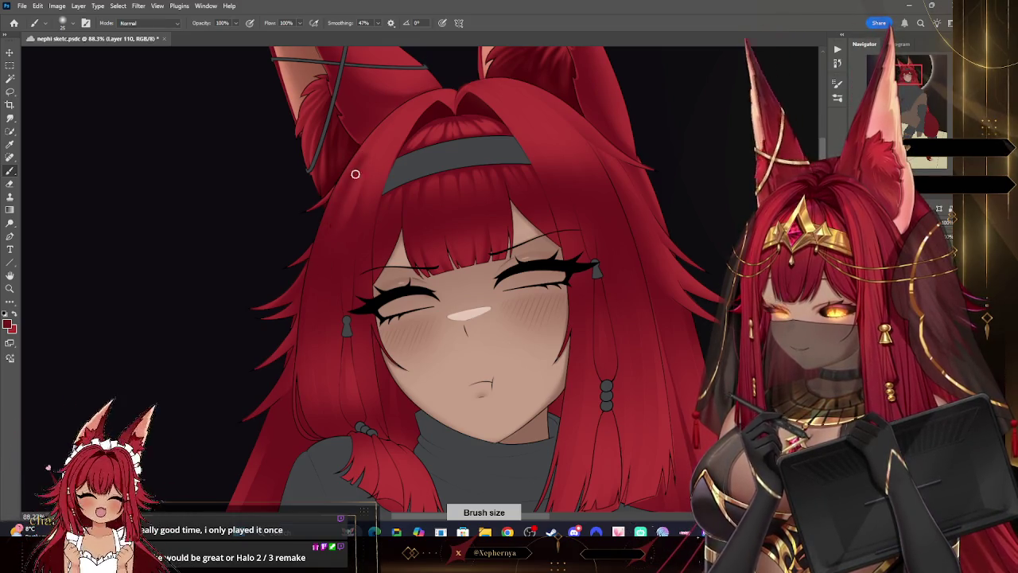
right_click(66, 83)
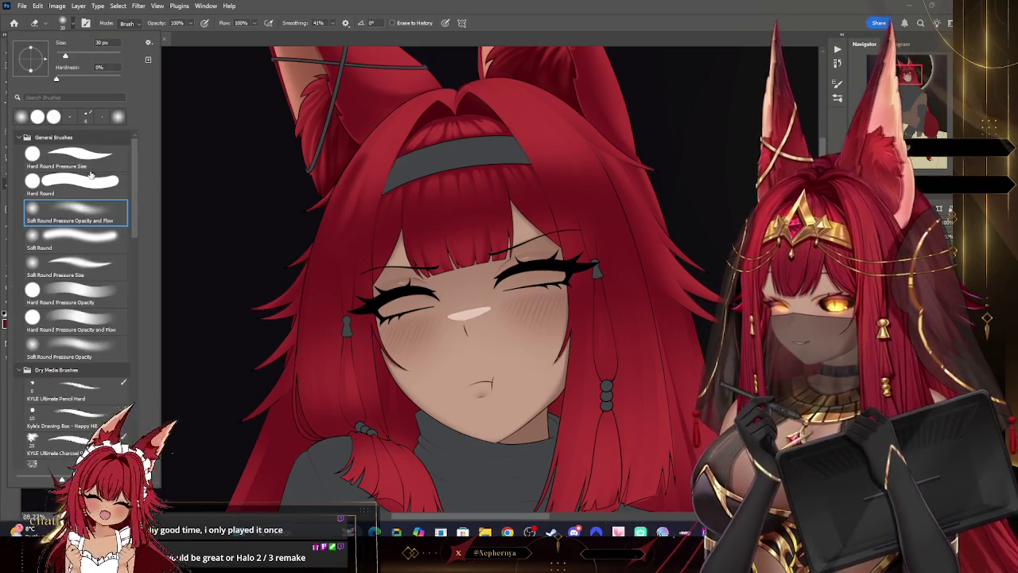
double_click(112, 160)
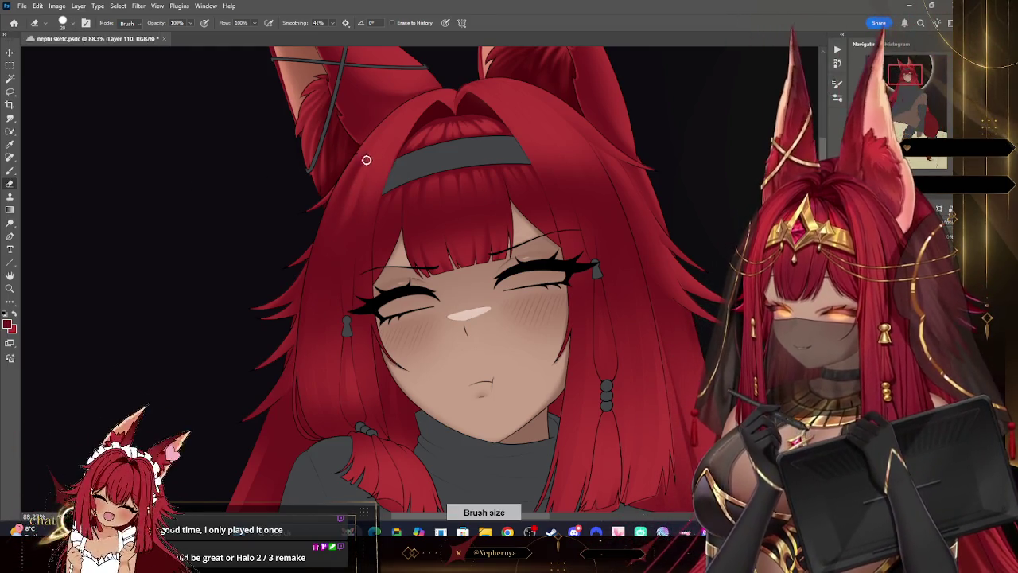
left_click(63, 24)
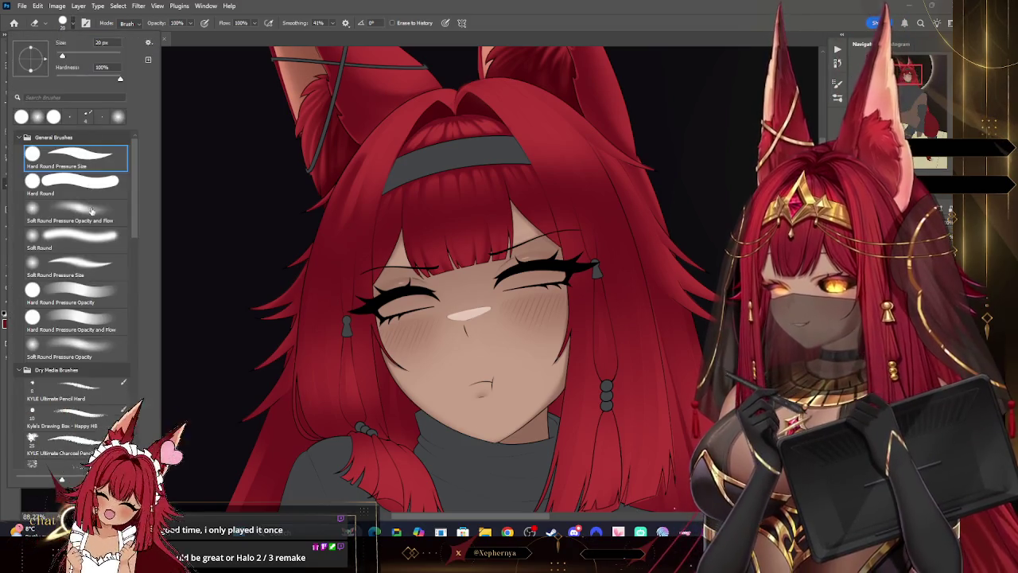
left_click(363, 132)
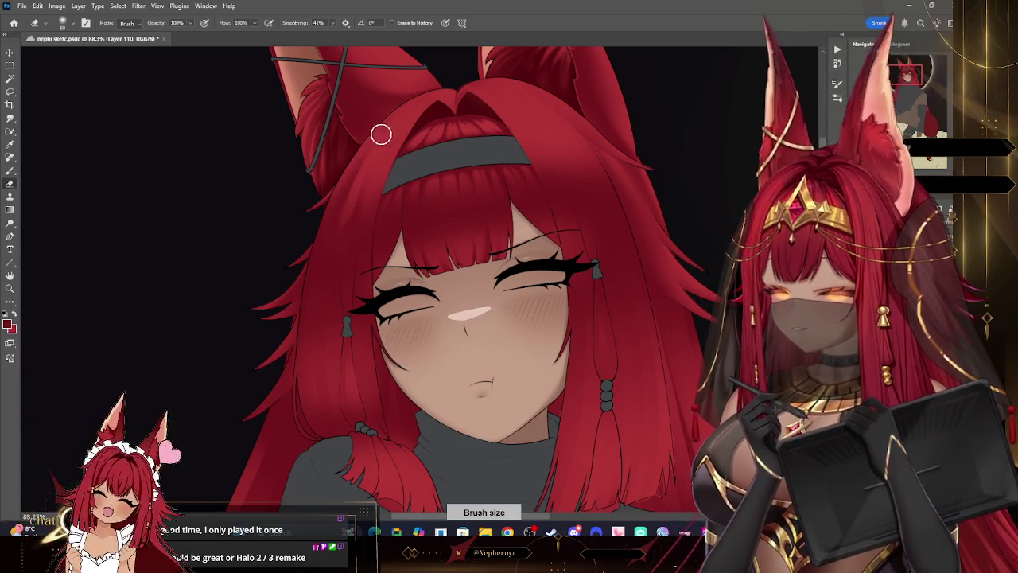
Step: Shrink the eraser to a fine tip, return to the Brush, and add a new layer
key("bracketright")
key("bracketright")
key("bracketleft")
key("bracketleft")
key("bracketleft")
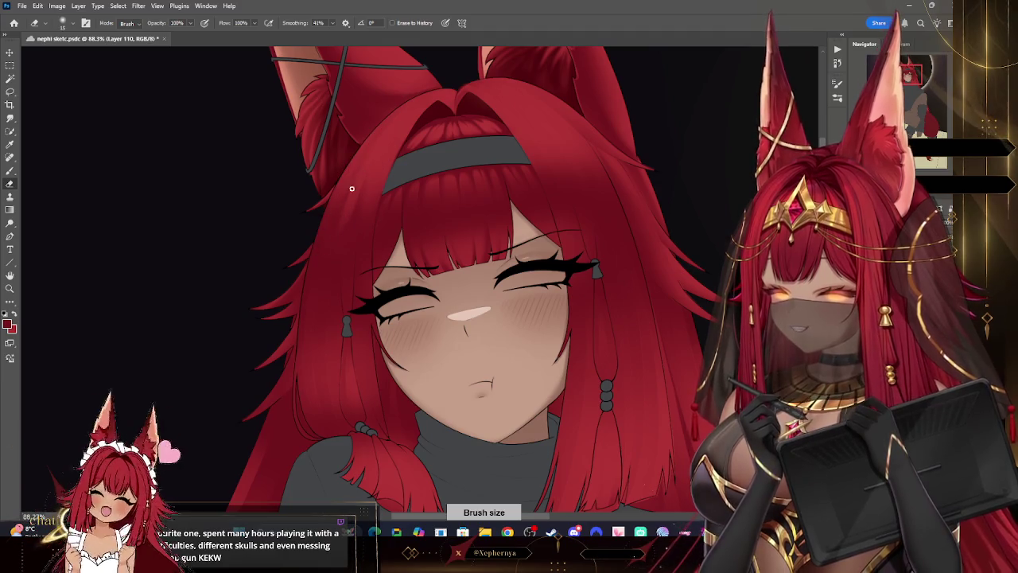
key("b")
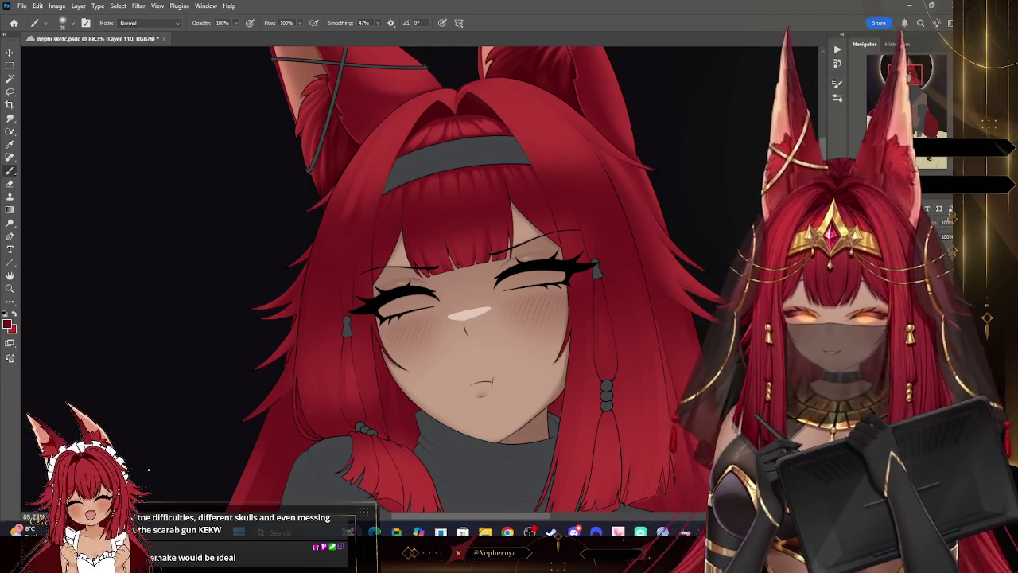
key("ctrl+shift+alt+n")
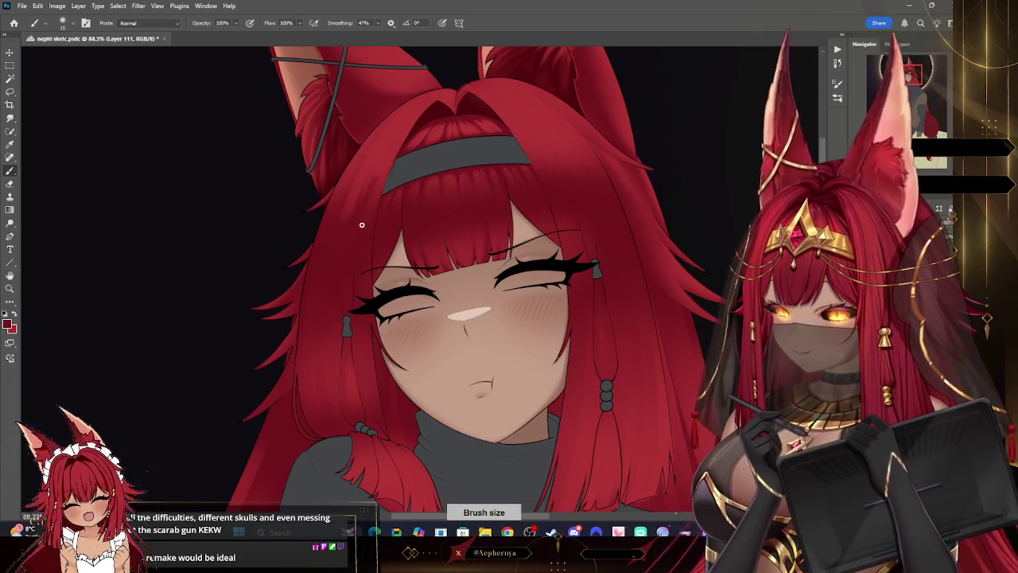
Step: Erase around the hair strands on Layer 111, undoing one unwanted erase stroke
key("bracketright")
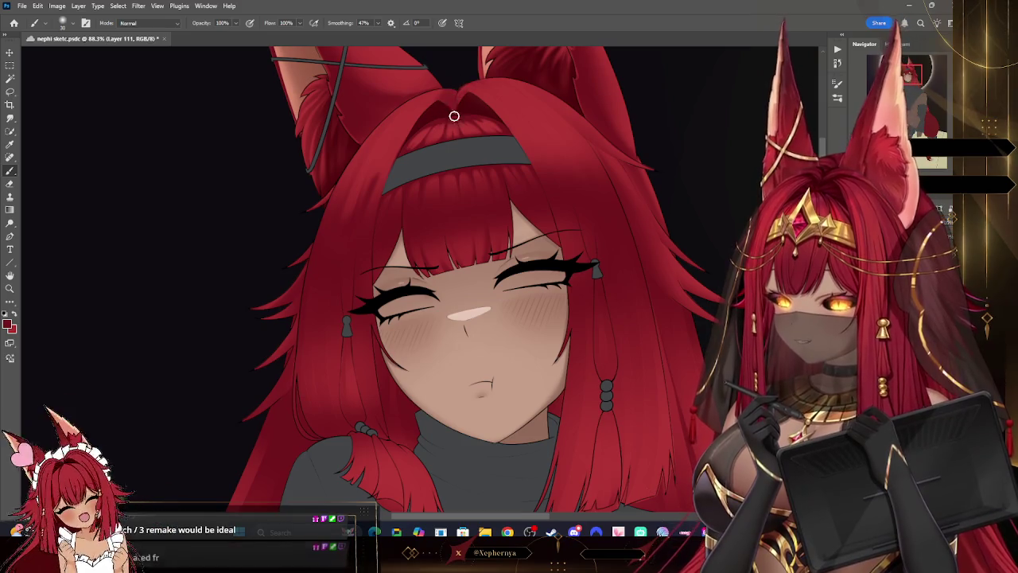
left_click(9, 183)
key("bracketleft")
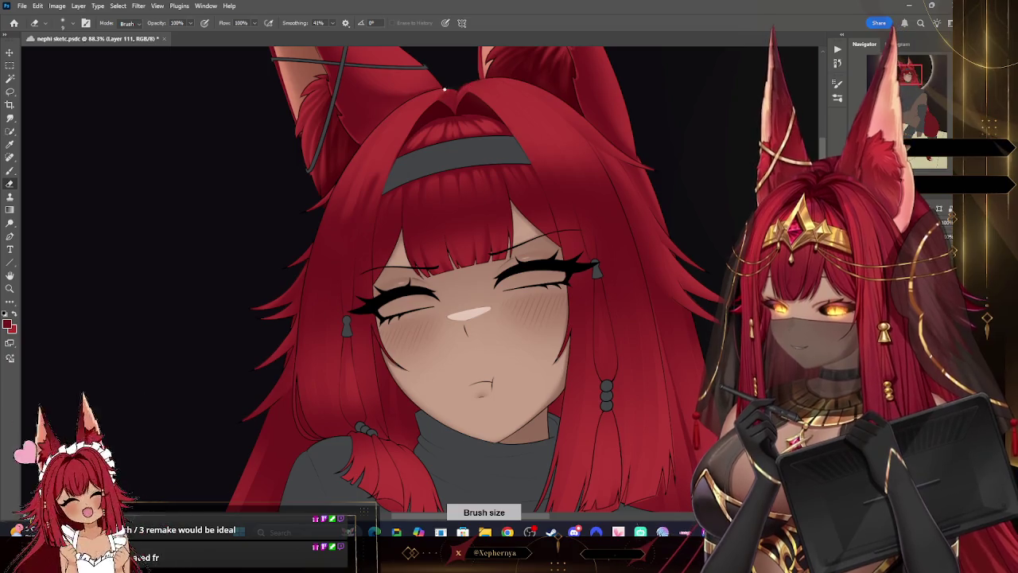
key("bracketright")
key("bracketright")
key("bracketright")
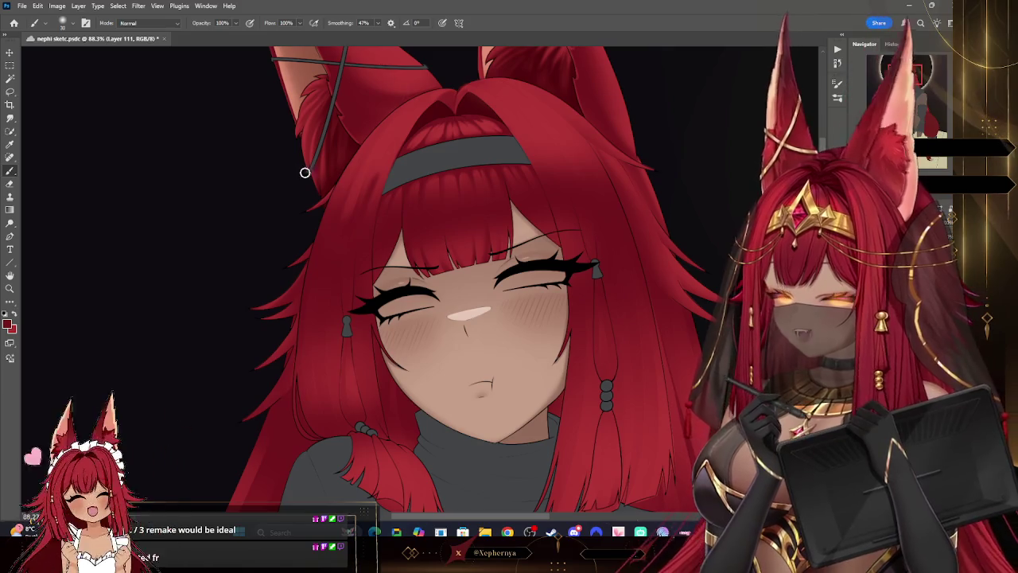
left_click(74, 27)
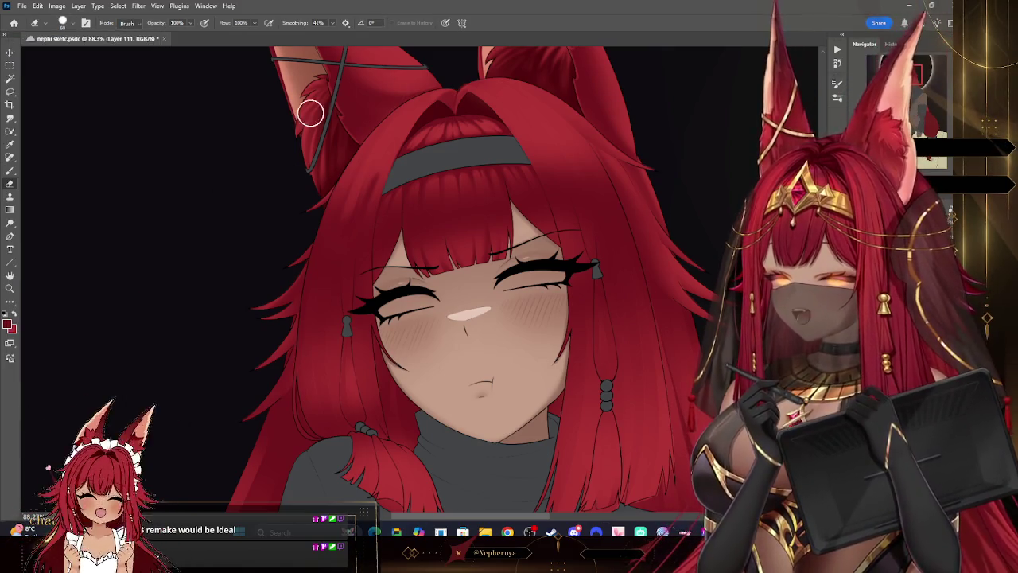
key("bracketleft")
key("ctrl+z")
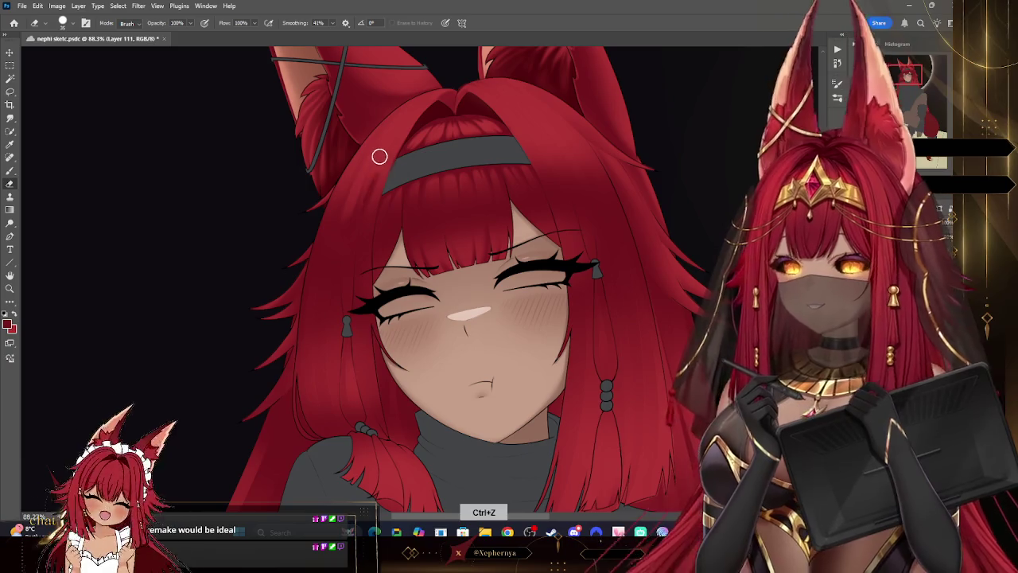
key("bracketleft")
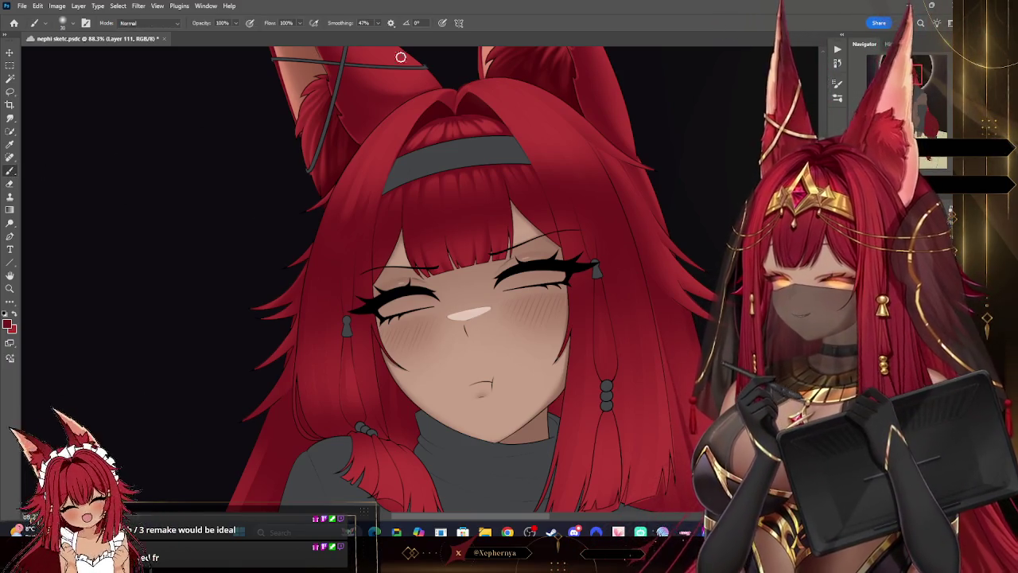
Step: Paint fine hair strands beside the headband and left ear with a smaller brush
key("bracketleft")
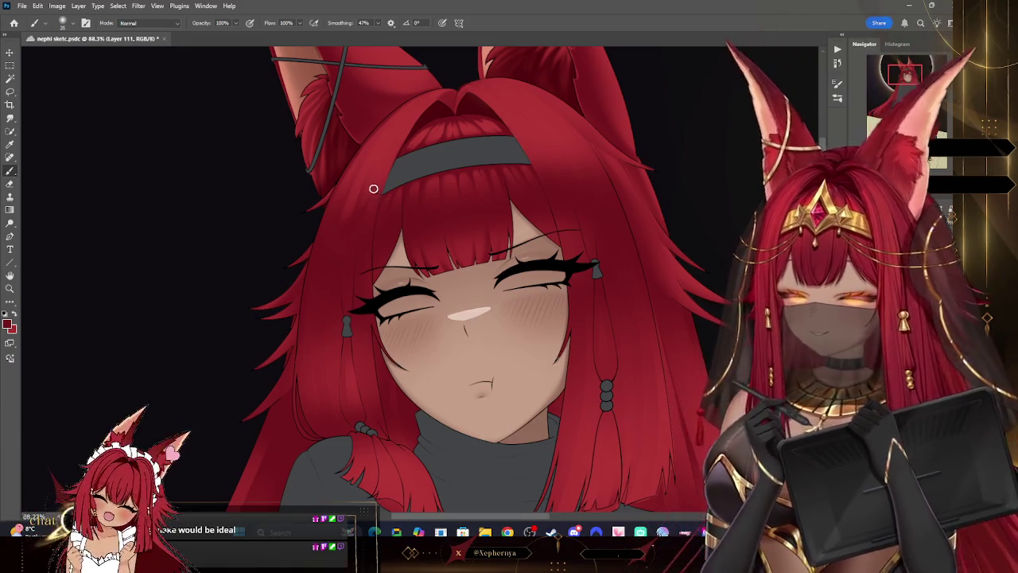
key("bracketright")
key("bracketleft")
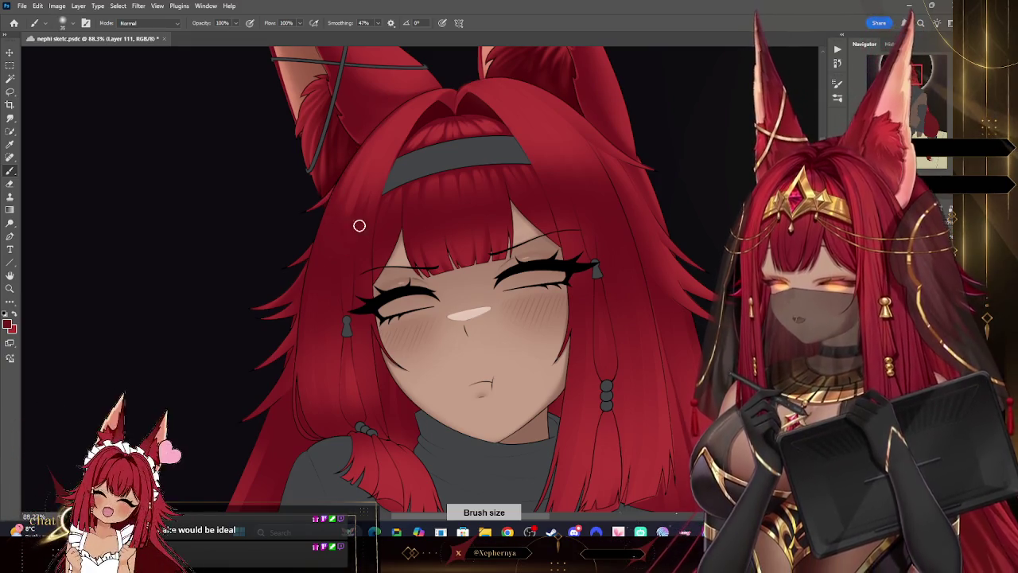
key("bracketleft")
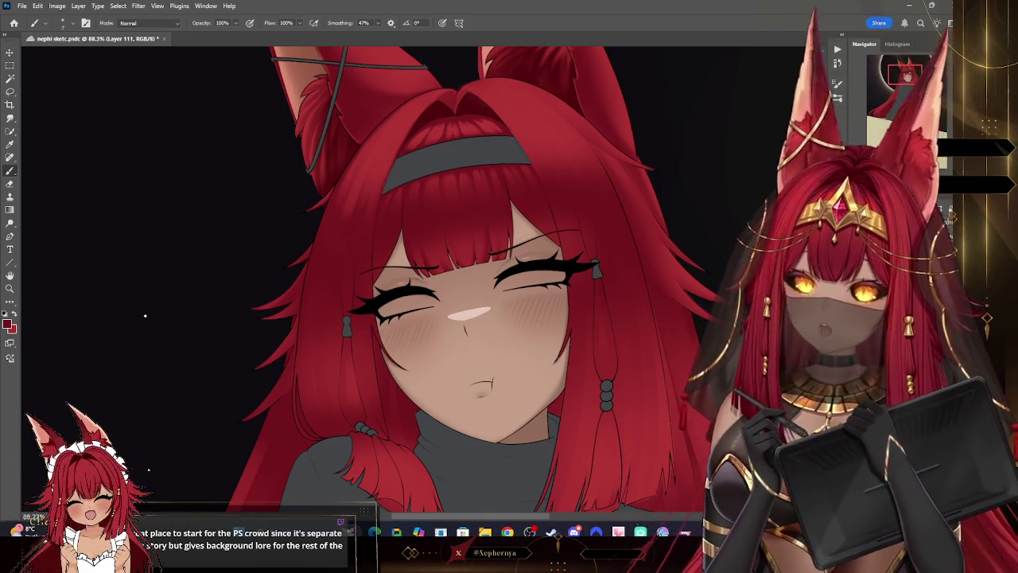
left_click(10, 288)
Step: Review the whole illustration, zoom back to the face, and add a new layer for painting
left_click(488, 148, "alt")
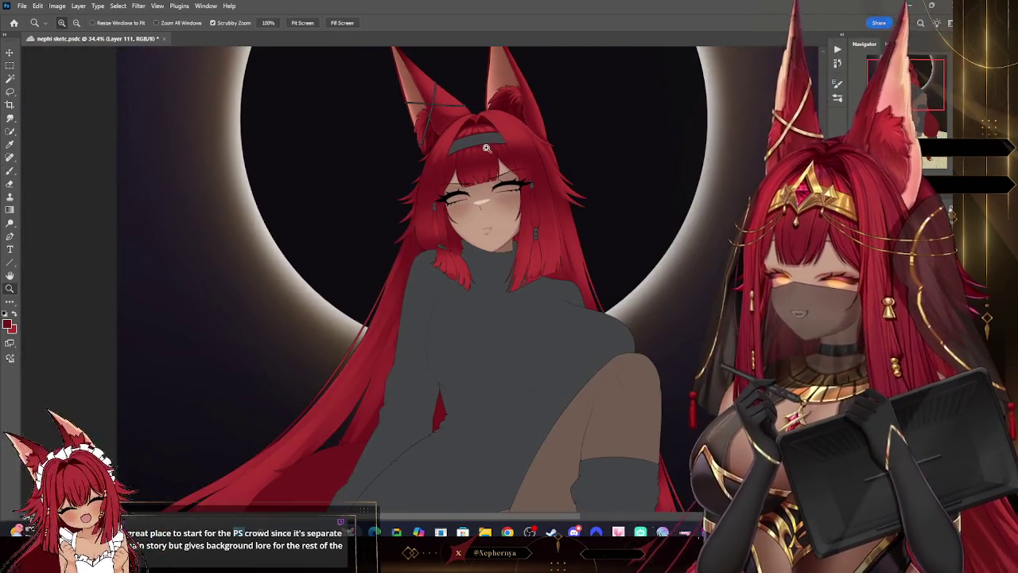
left_click_drag(461, 121, 558, 139)
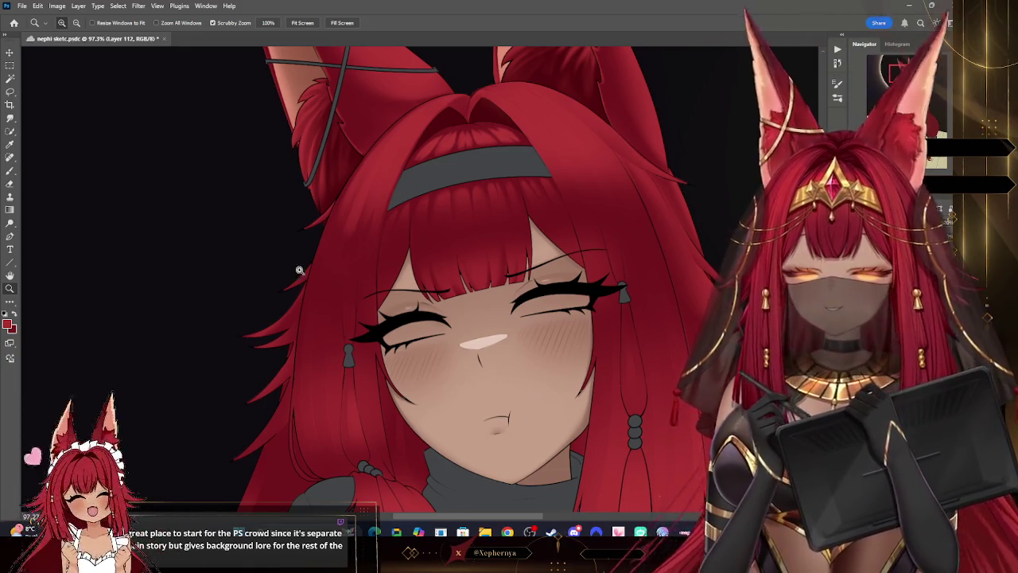
key("ctrl+shift+alt+n")
key("b")
key("bracketright")
key("bracketright")
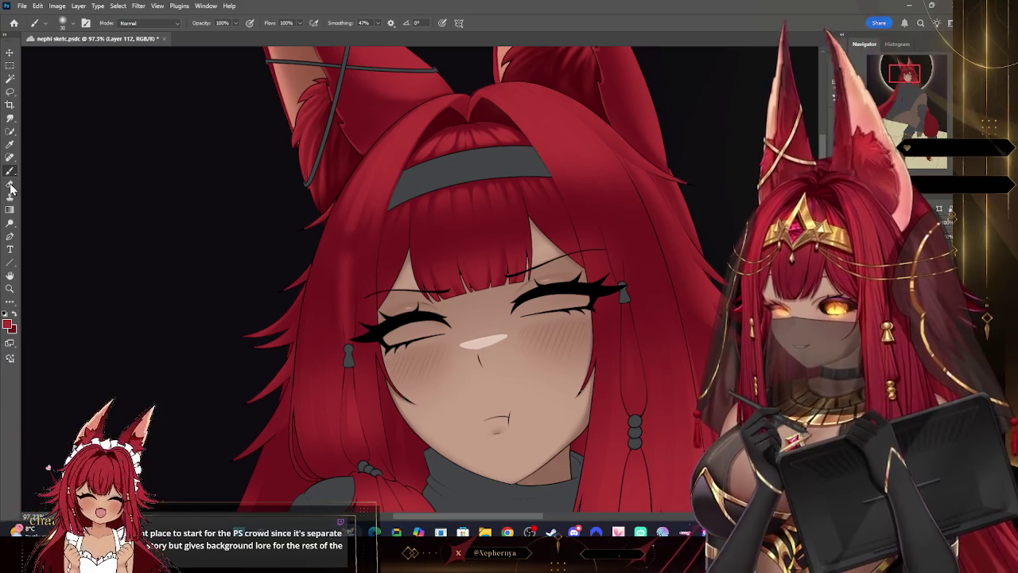
Step: Choose a hard round brush preset and enlarge the brush
left_click(68, 22)
left_click(322, 259)
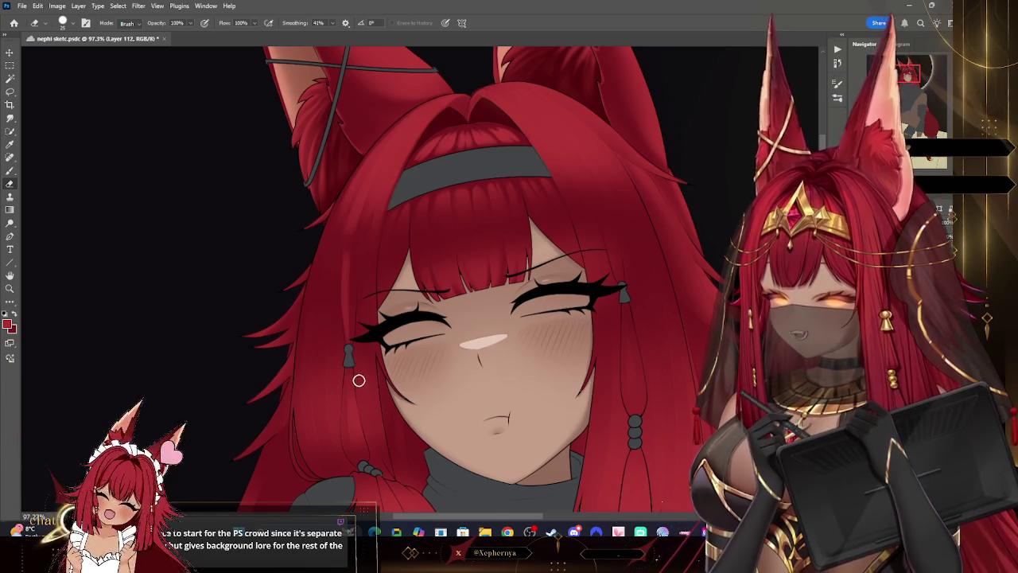
left_click(68, 23)
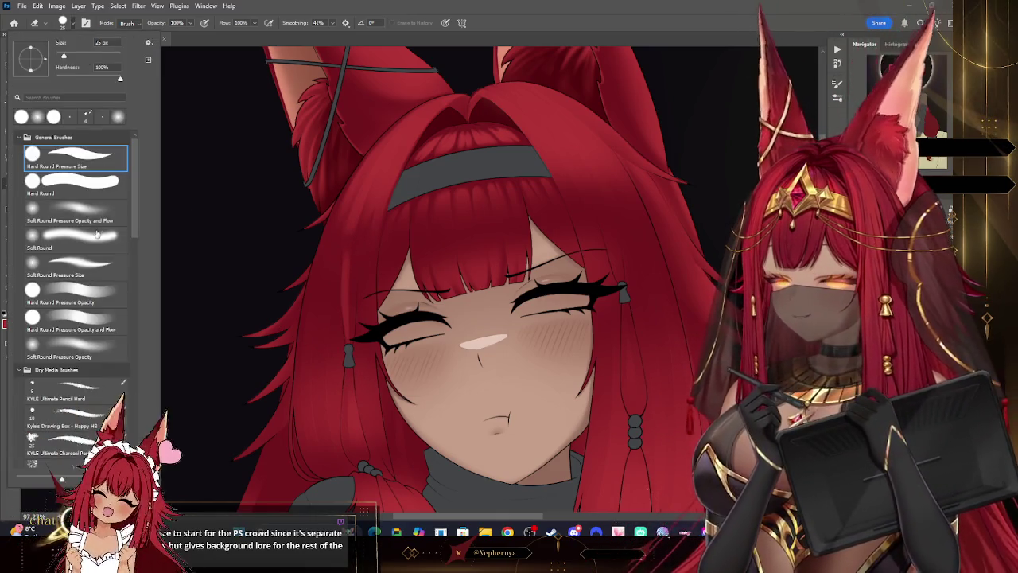
key("bracketright")
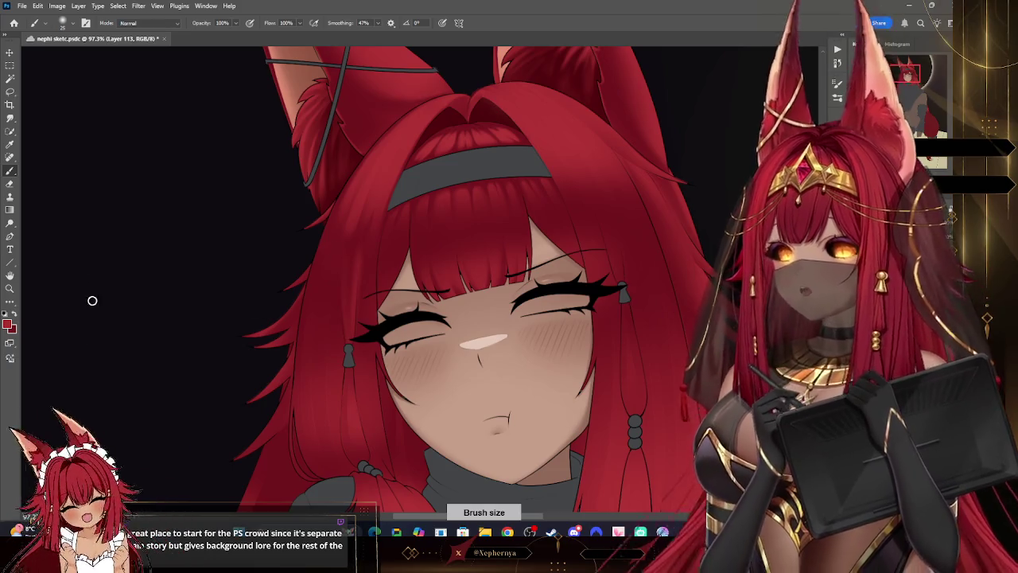
Step: Trim the face-framing hair strands with a Soft Round eraser, then return to Layer 112
key("e")
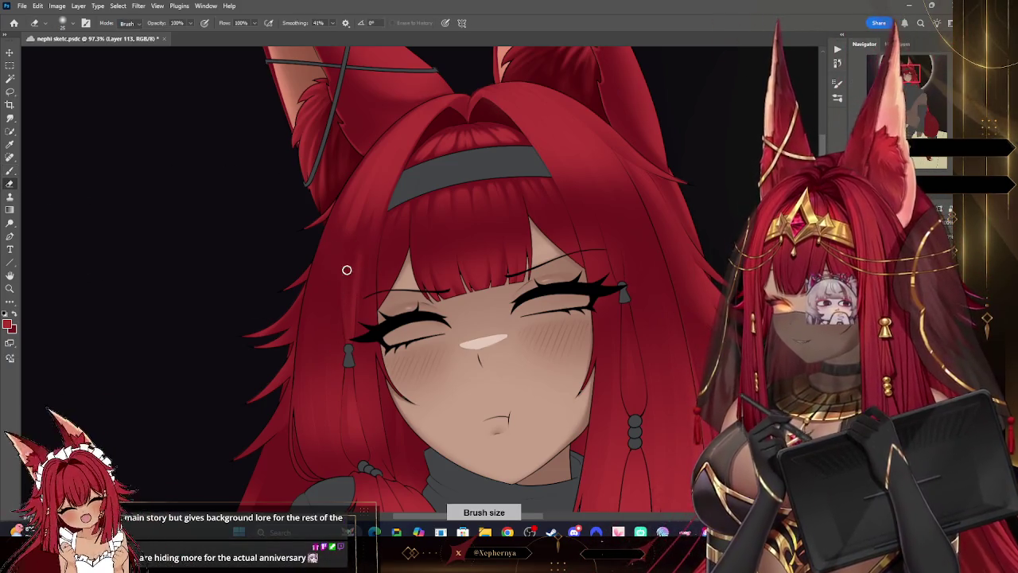
right_click(70, 44)
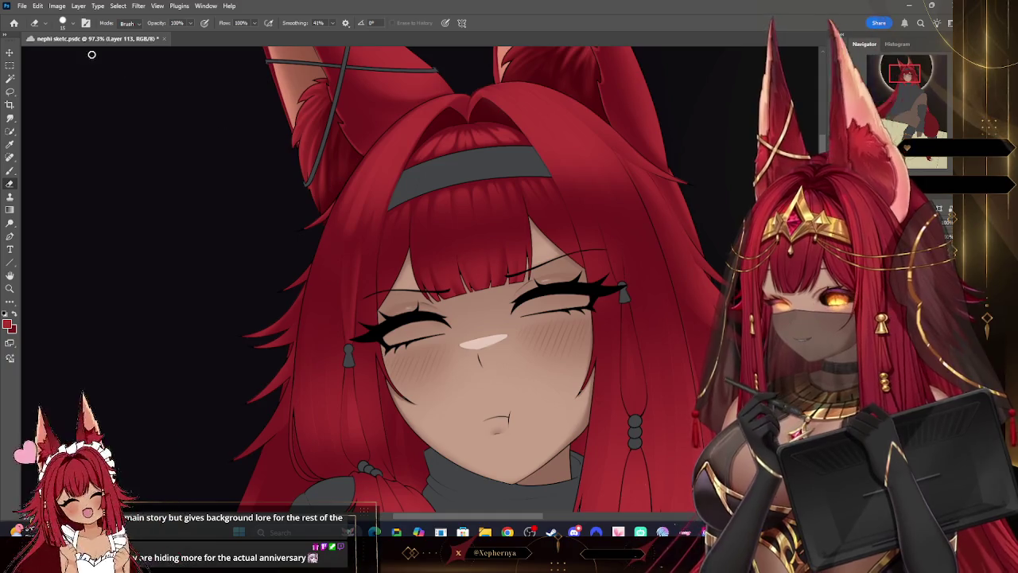
left_click(68, 23)
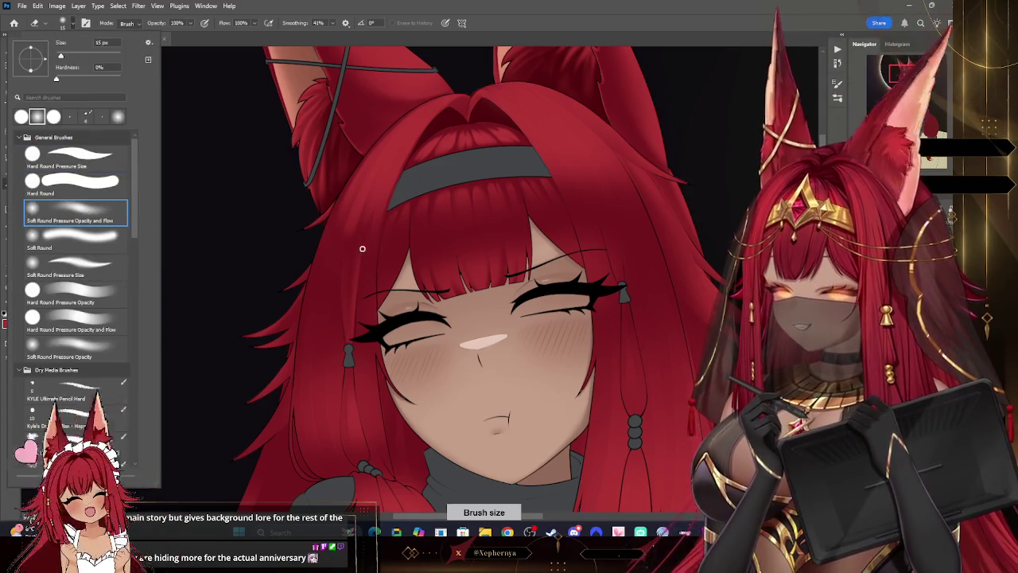
left_click(361, 250)
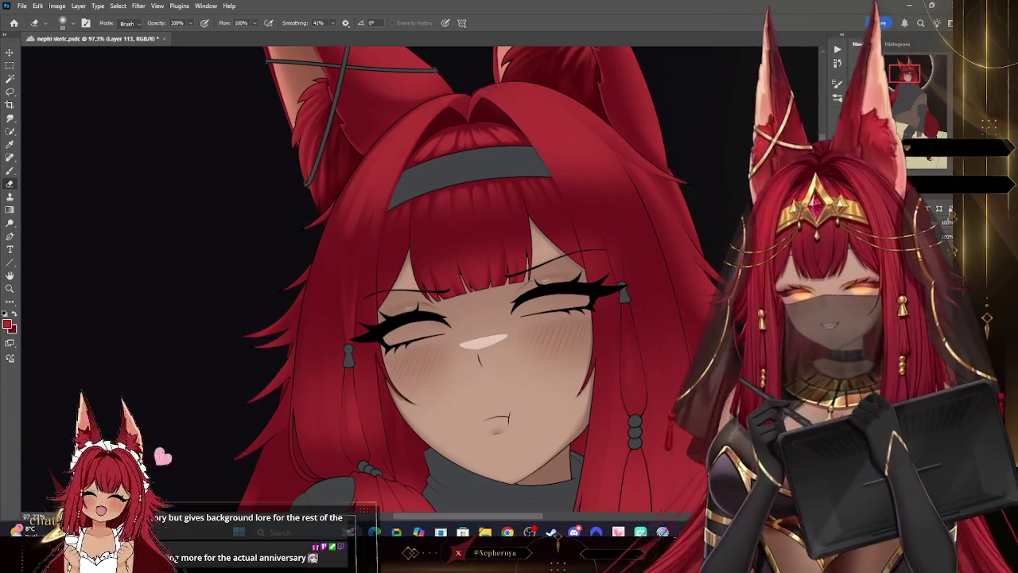
left_click(10, 288)
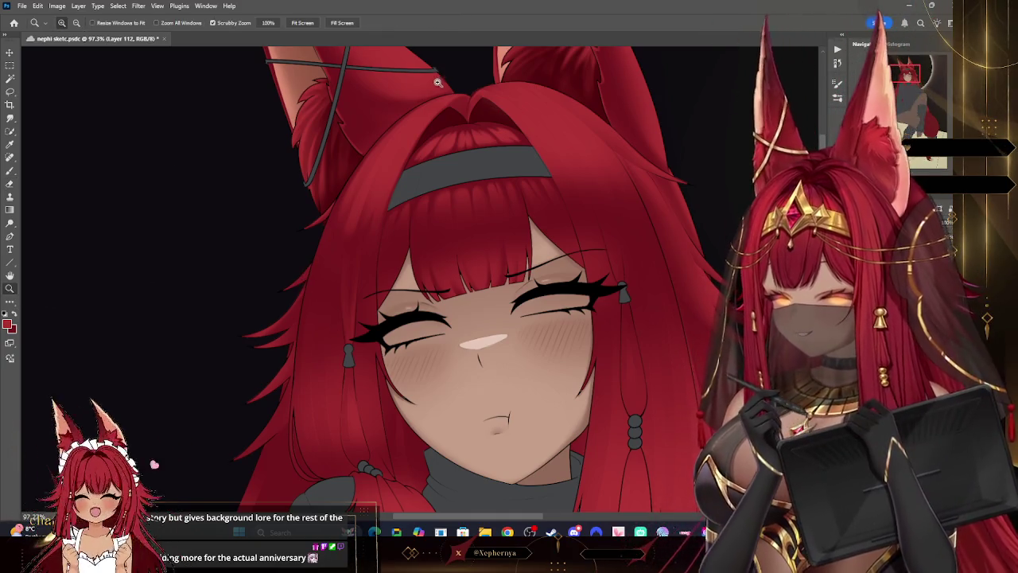
Step: Zoom in on the headband and fringe and paint hair strands with a larger brush
left_click_drag(434, 82, 462, 83)
key("b")
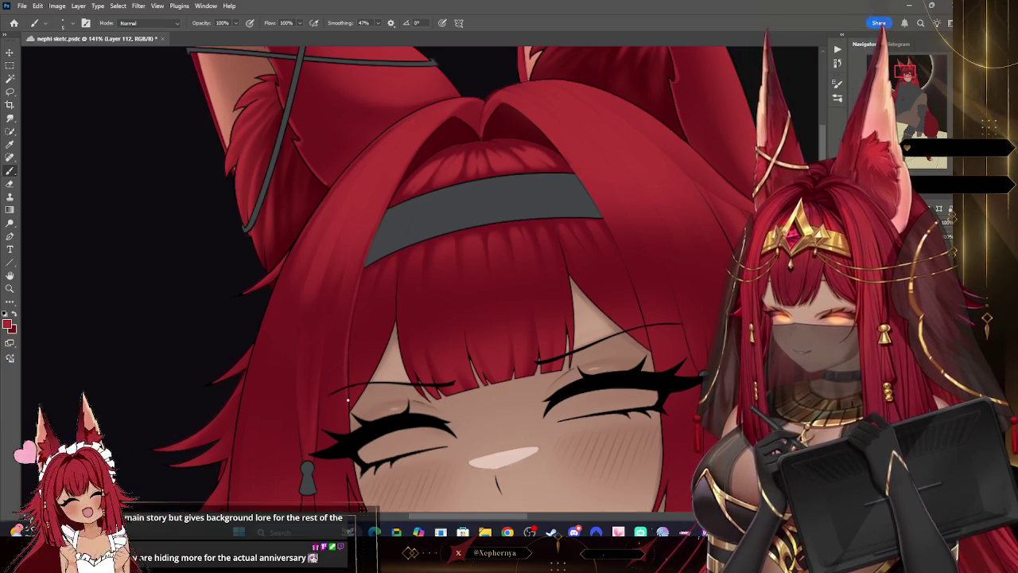
key("bracketright")
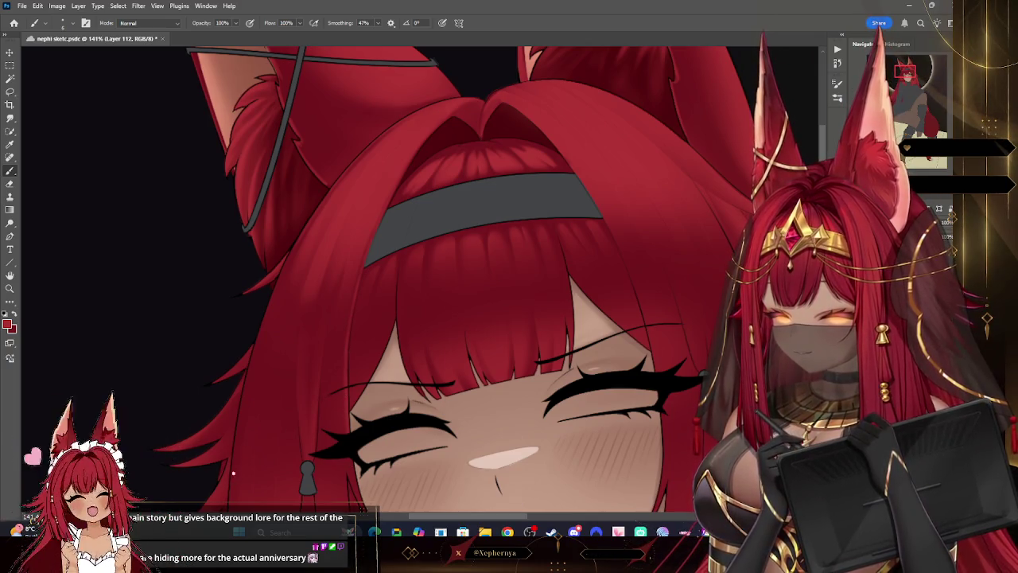
key("ctrl")
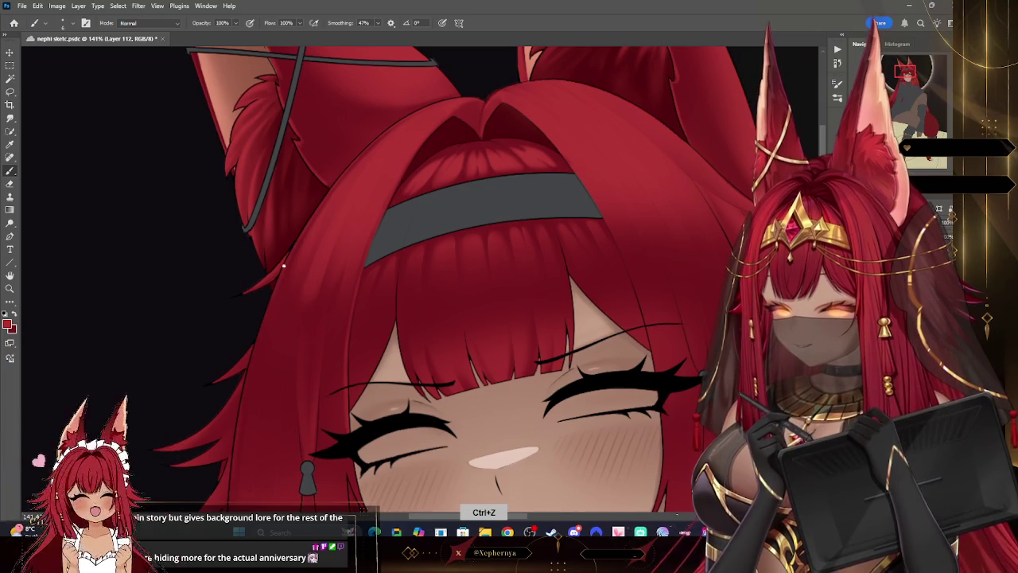
key("bracketright")
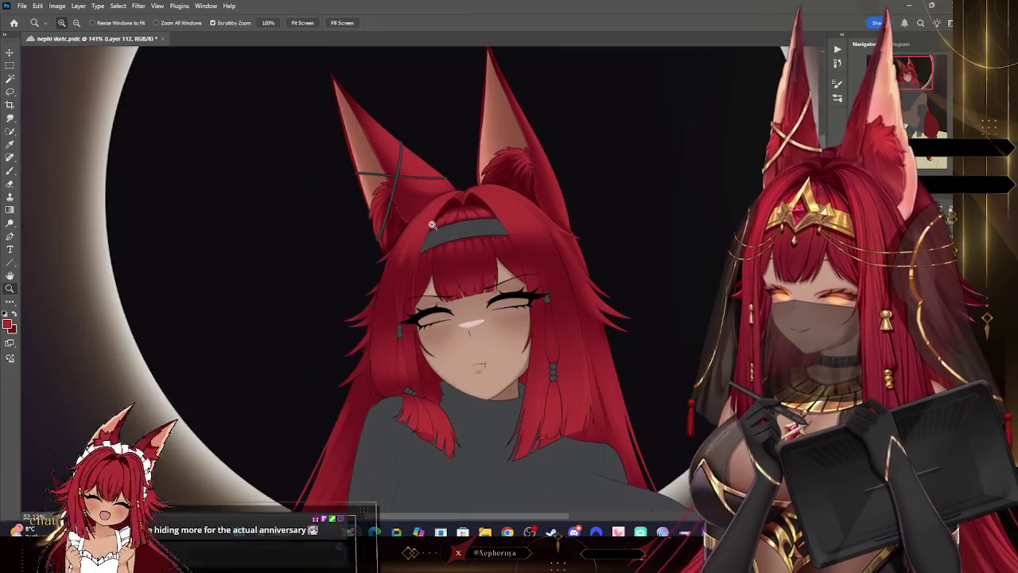
Step: Fit the whole character and eclipse in view, then paint hair with a bigger brush
key("z")
key("ctrl+0")
left_click_drag(537, 179, 512, 288)
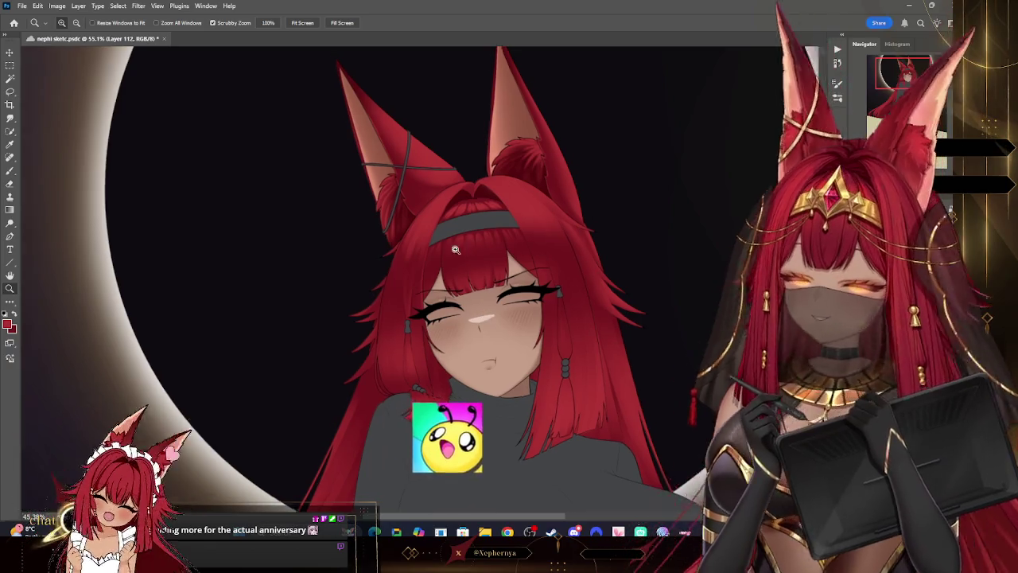
mouse_move(512, 288)
left_mouse_down()
mouse_move(470, 305)
mouse_move(569, 369)
left_mouse_up()
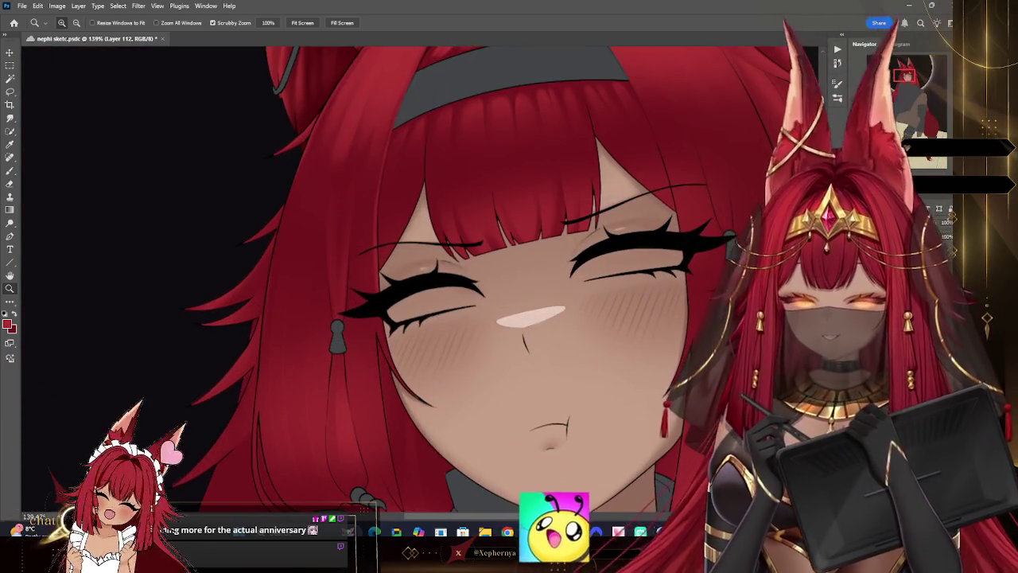
key("b")
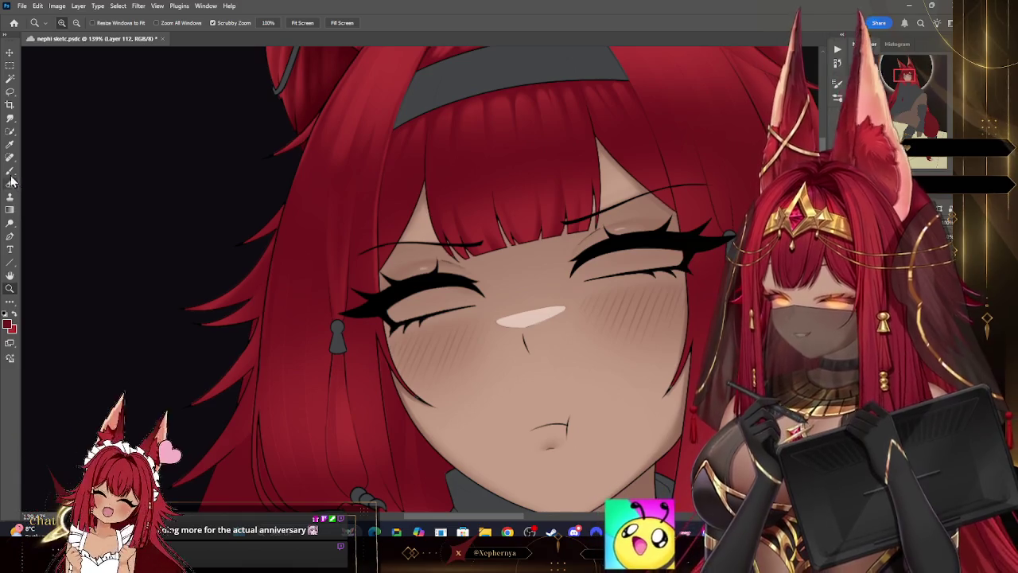
key("bracketright")
key("bracketright")
key("bracketright")
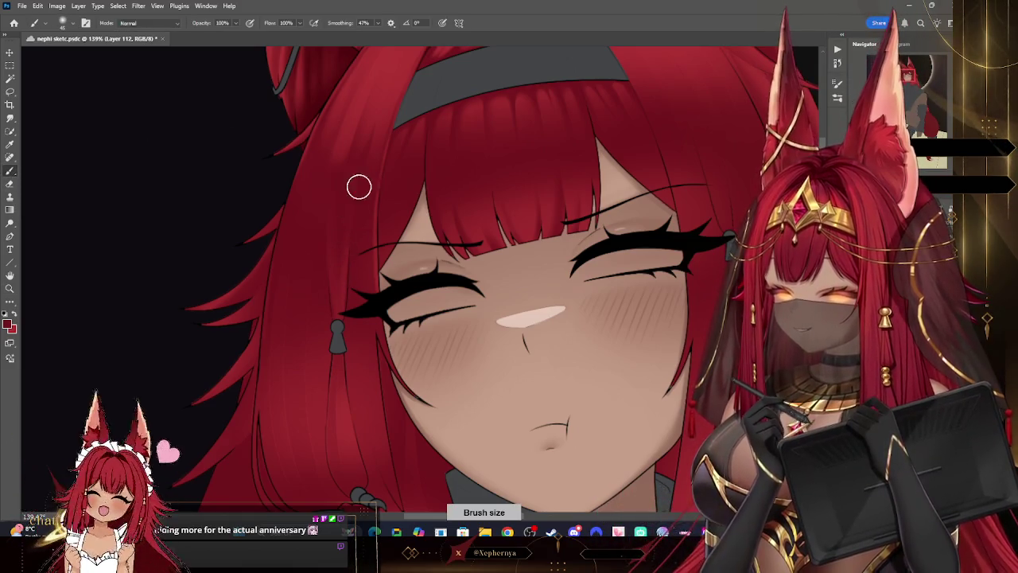
scroll(476, 120, "up", 5)
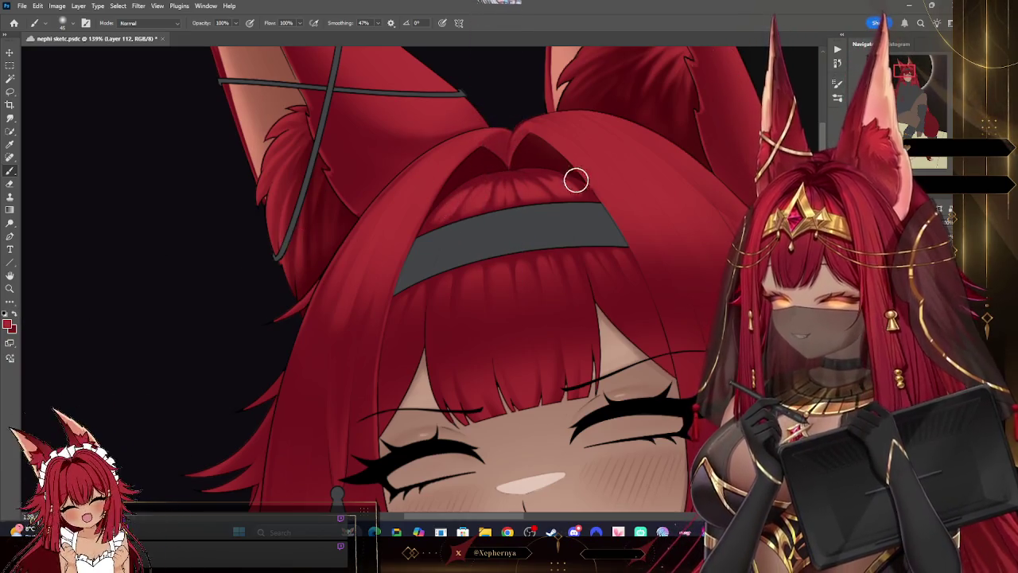
key("bracketright")
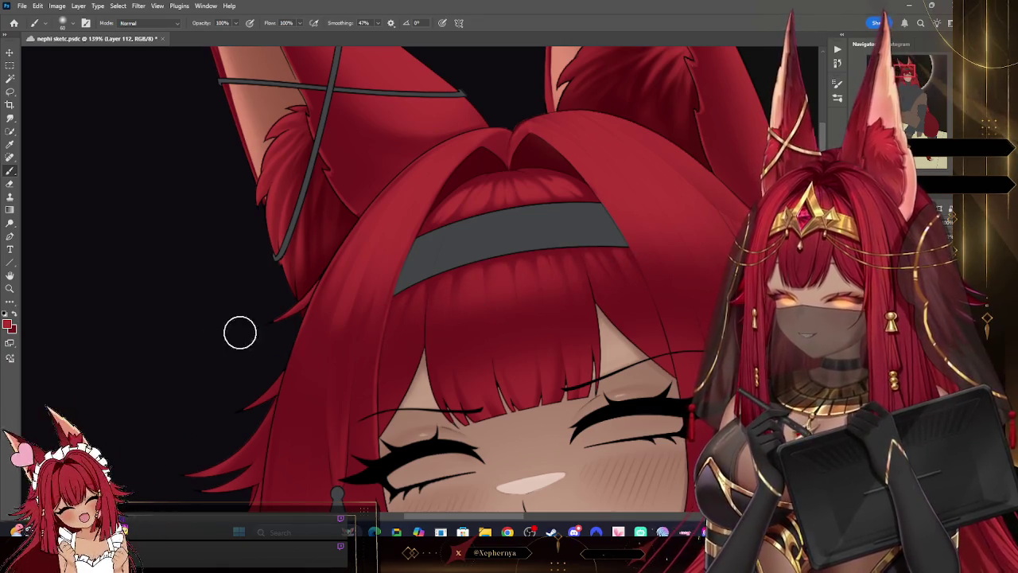
Step: Zoom out to check the whole drawing against the eclipse, then return to the Brush
left_click(10, 288)
scroll(582, 340, "down", 6)
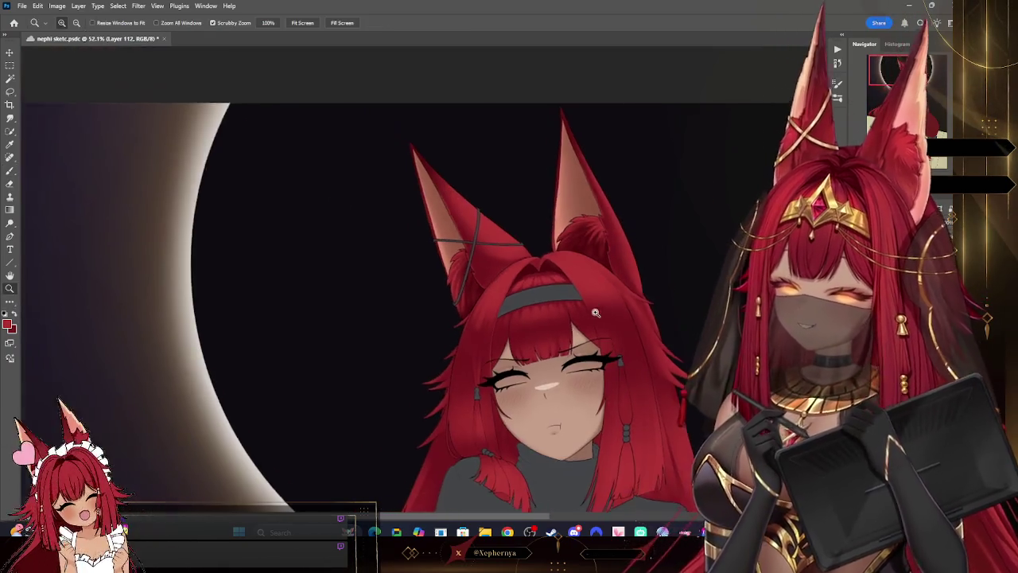
scroll(631, 397, "up", 5)
scroll(605, 350, "down", 2)
scroll(587, 326, "up", 1)
scroll(587, 327, "up", 3)
scroll(586, 327, "up", 2)
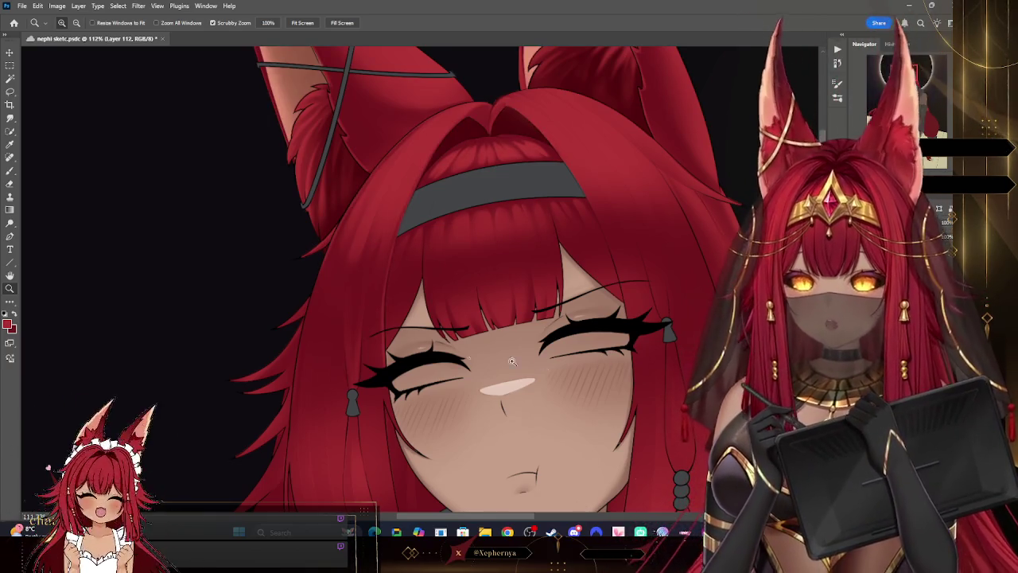
left_click(11, 171)
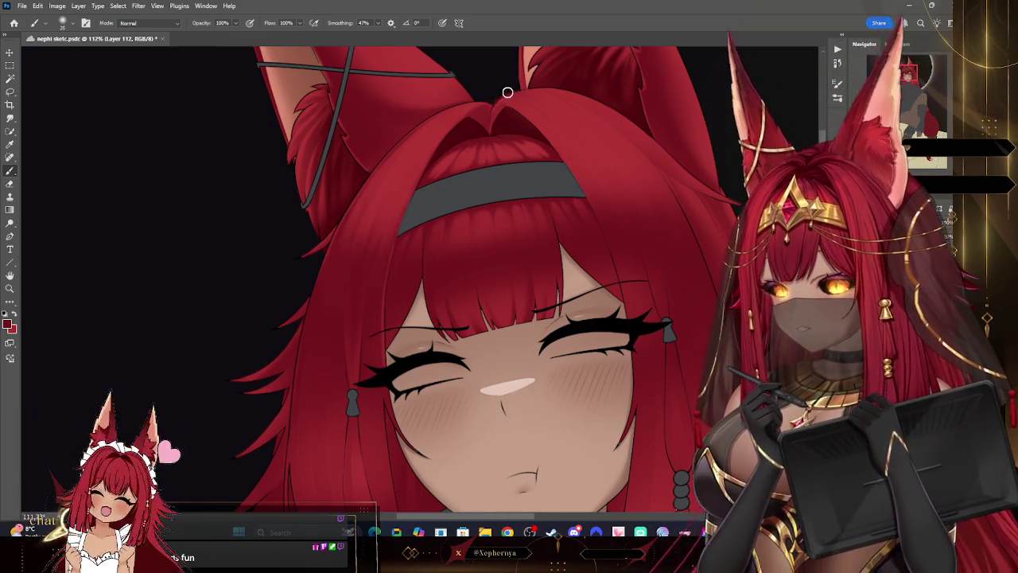
Step: Check the figure, zoom back onto the face, and paint over the framing red strands on Layer 112
key("z")
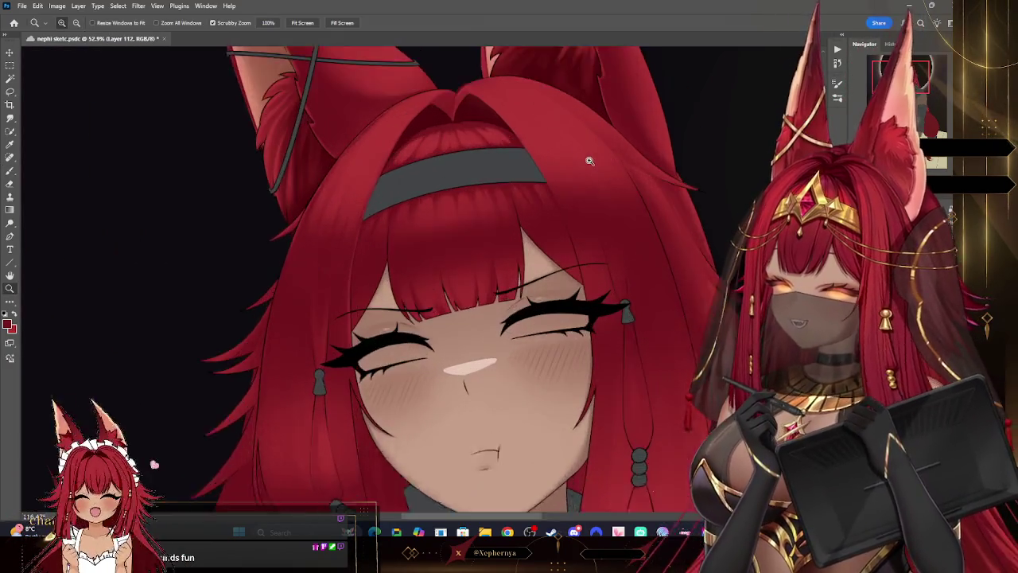
mouse_move(55, 281)
left_mouse_down()
mouse_move(587, 162)
mouse_move(565, 202)
left_mouse_up()
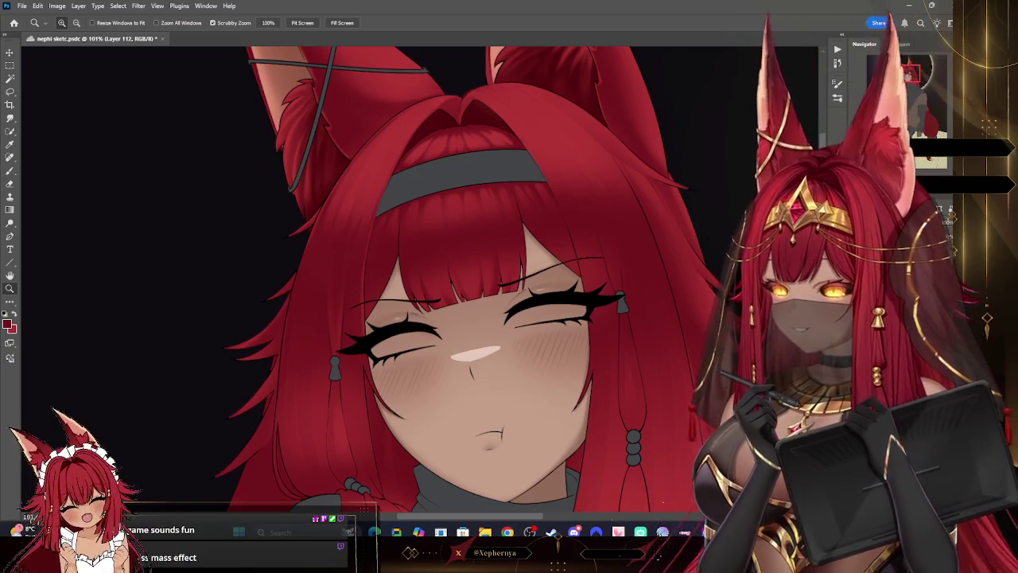
left_click_drag(477, 318, 464, 315)
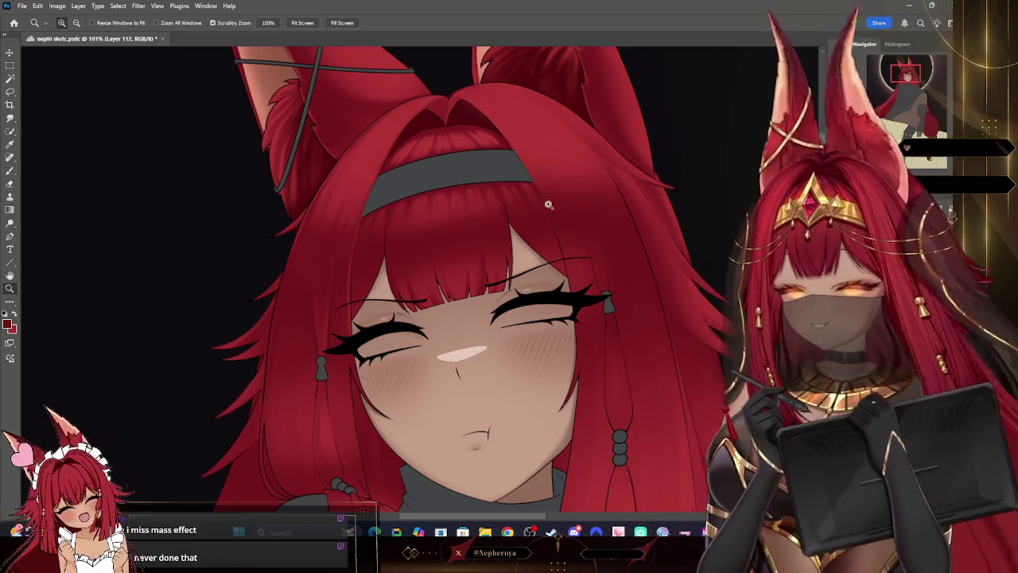
scroll(547, 196, "down", 2)
scroll(244, 230, "down", 1)
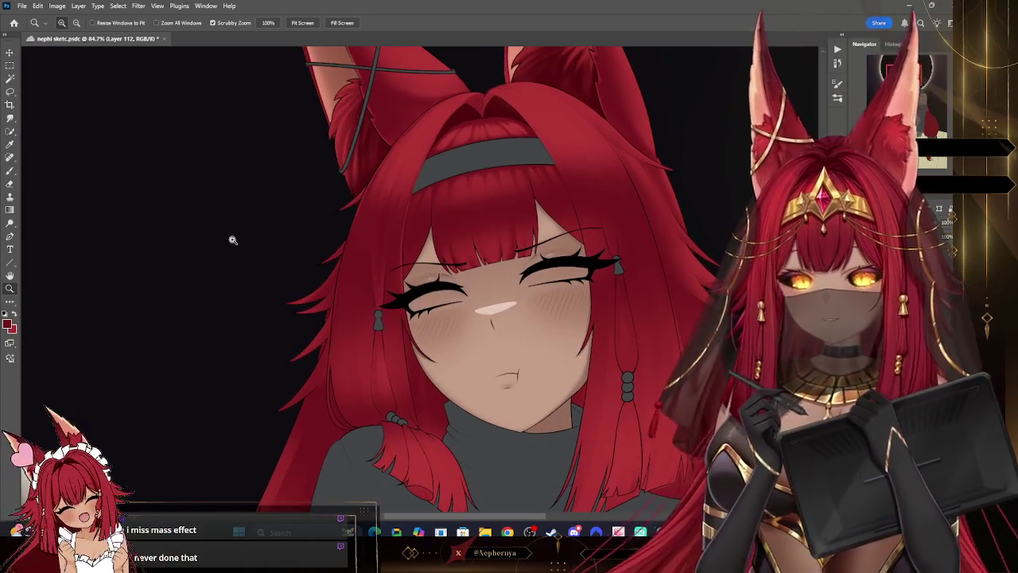
Step: Select the Brush and raise its size from 15 to 20
left_click(10, 171)
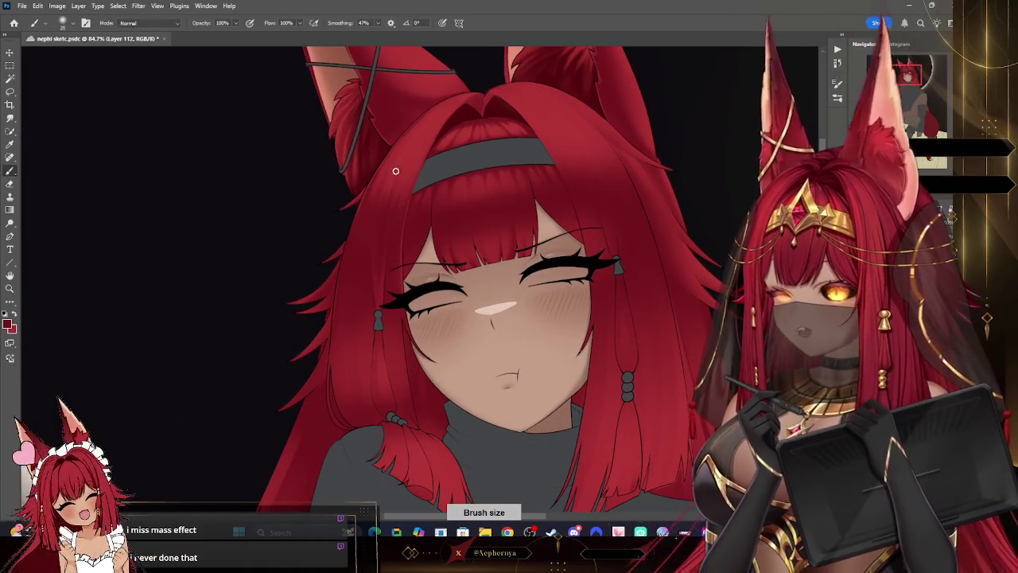
key("bracketright")
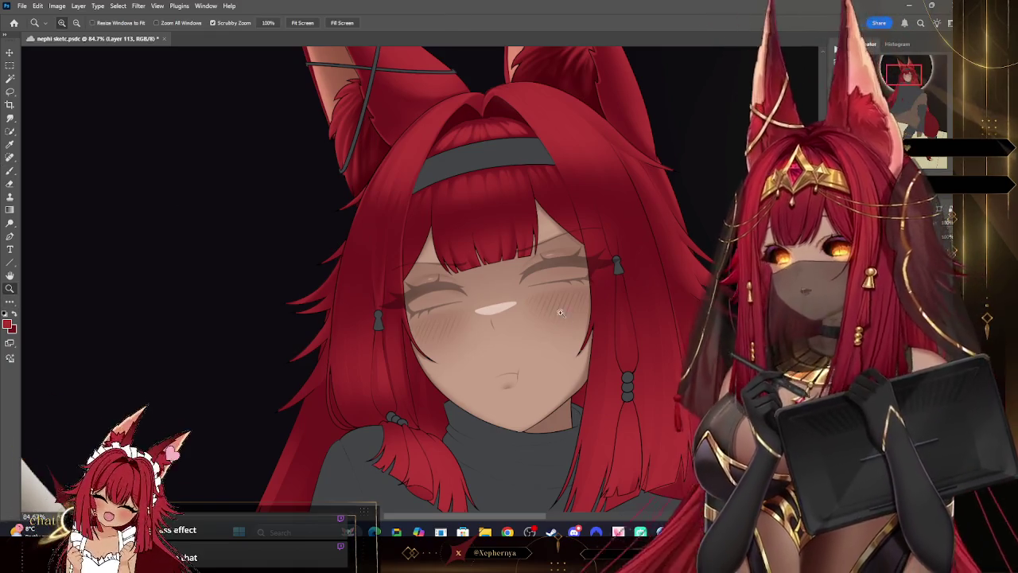
left_click_drag(551, 306, 530, 350)
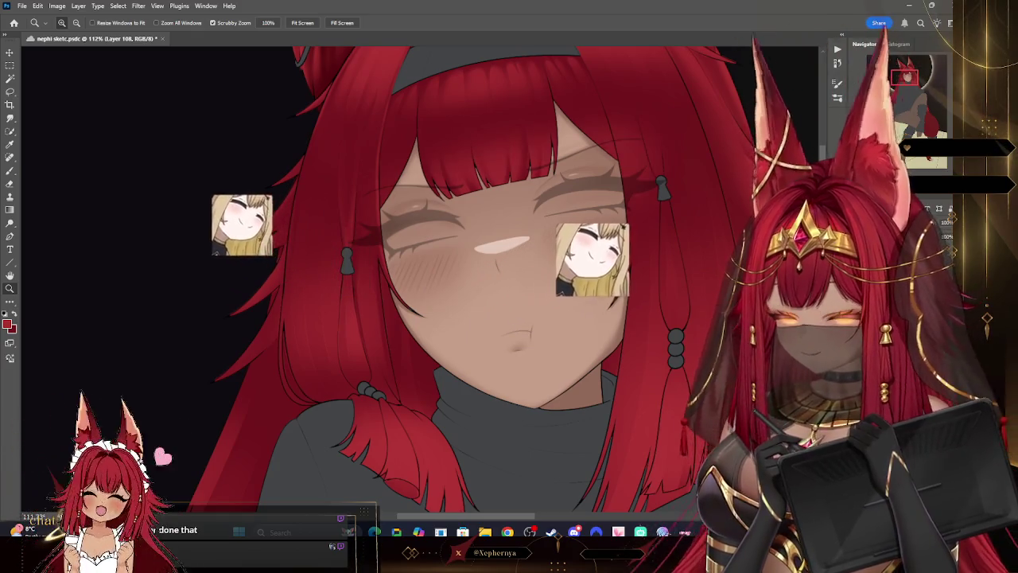
key("b")
key("bracketright")
key("bracketright")
key("bracketright")
right_click(332, 385)
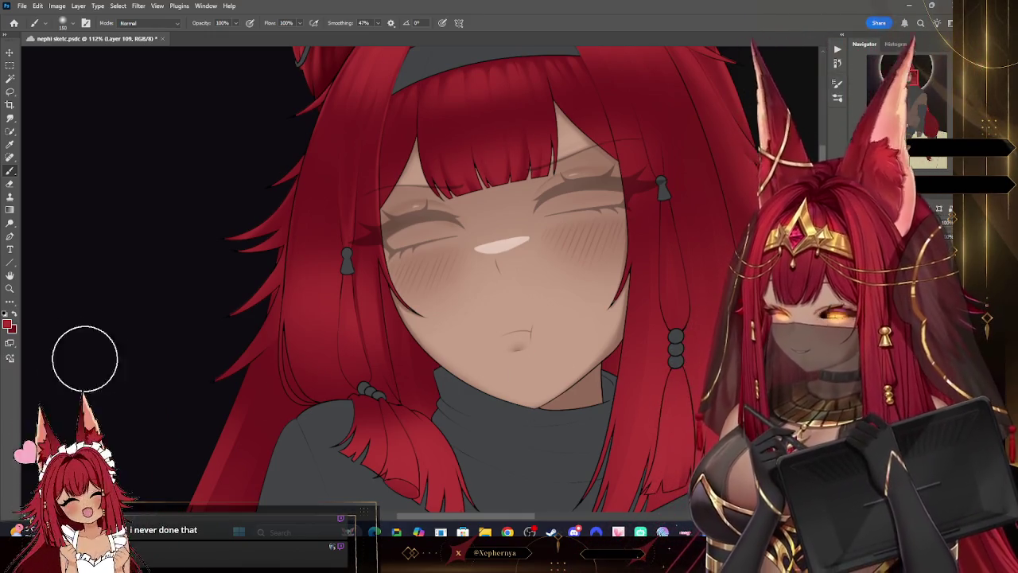
left_click(63, 22)
left_click(96, 160)
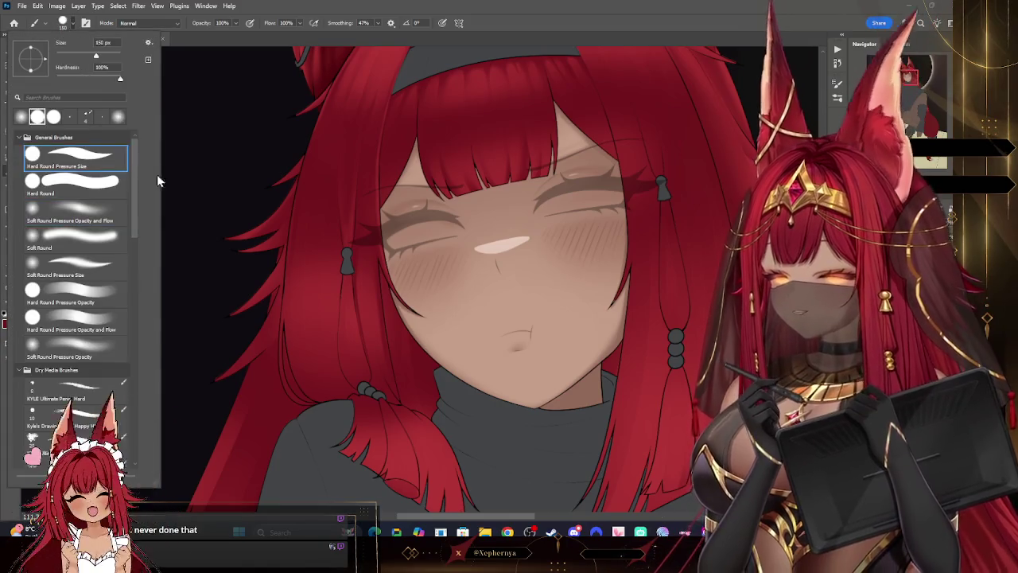
key("Return")
key("bracketleft")
key("bracketleft")
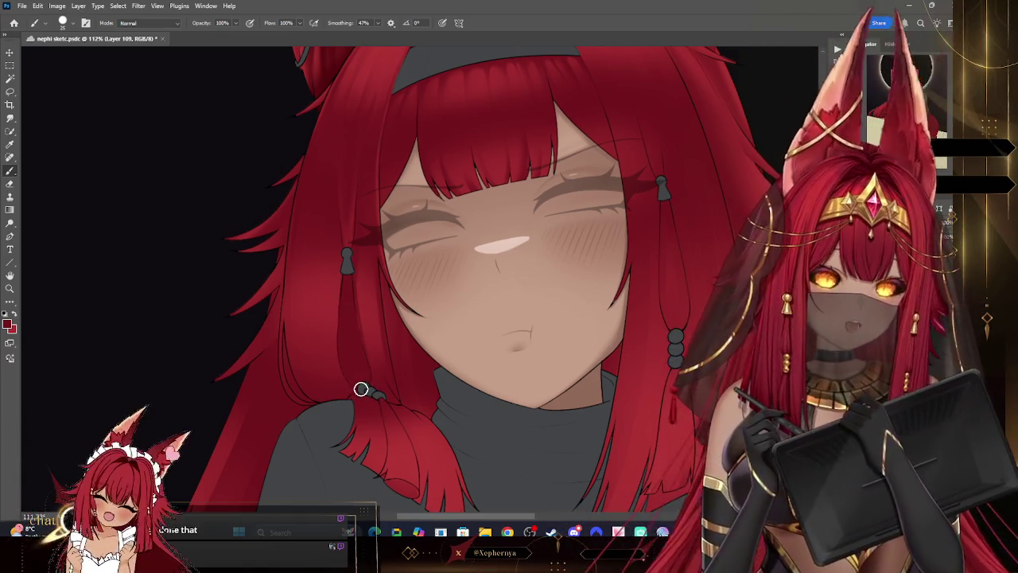
key("bracketleft")
key("bracketleft")
key("bracketleft")
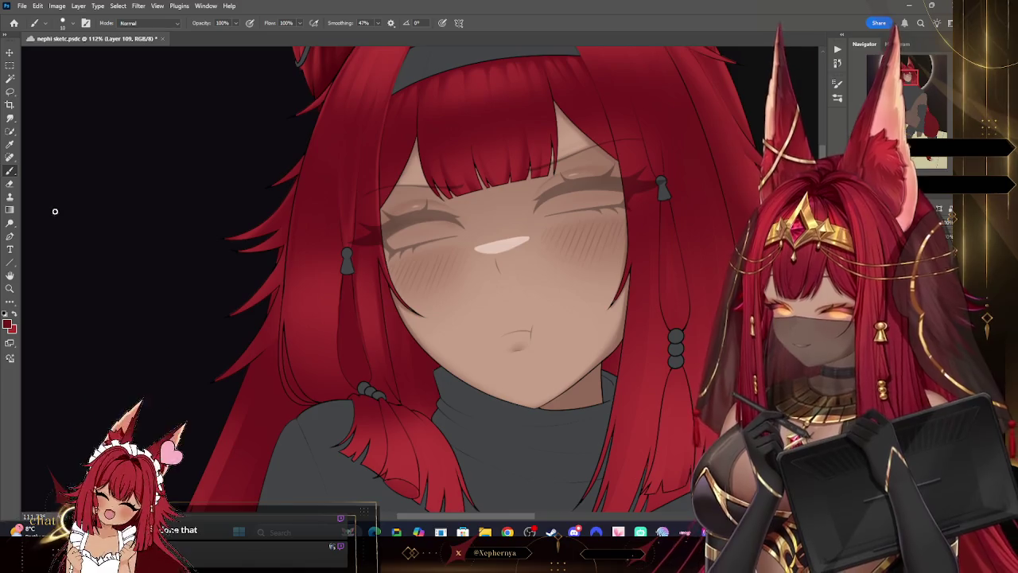
right_click(50, 119)
key("e")
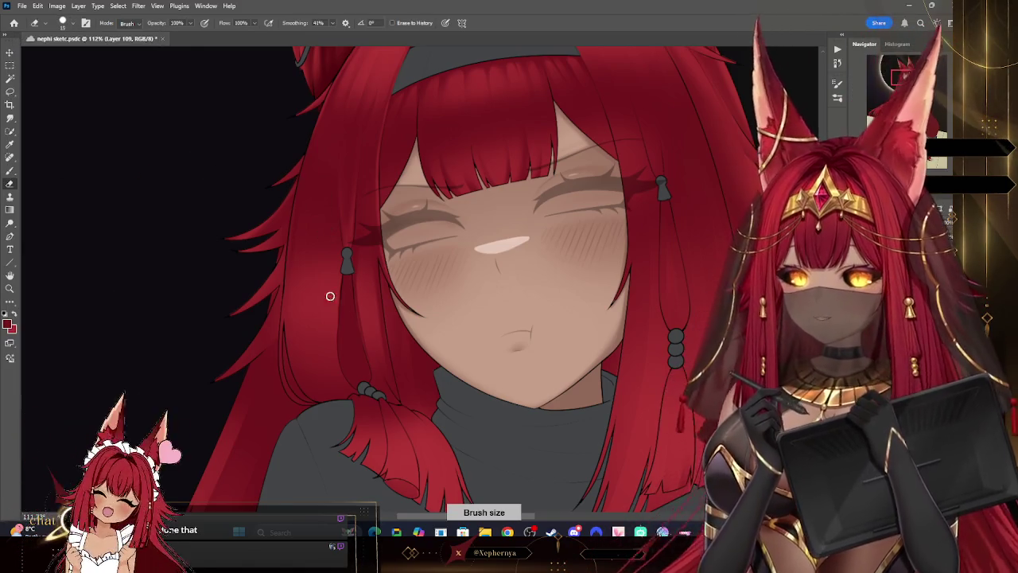
key("ctrl+z")
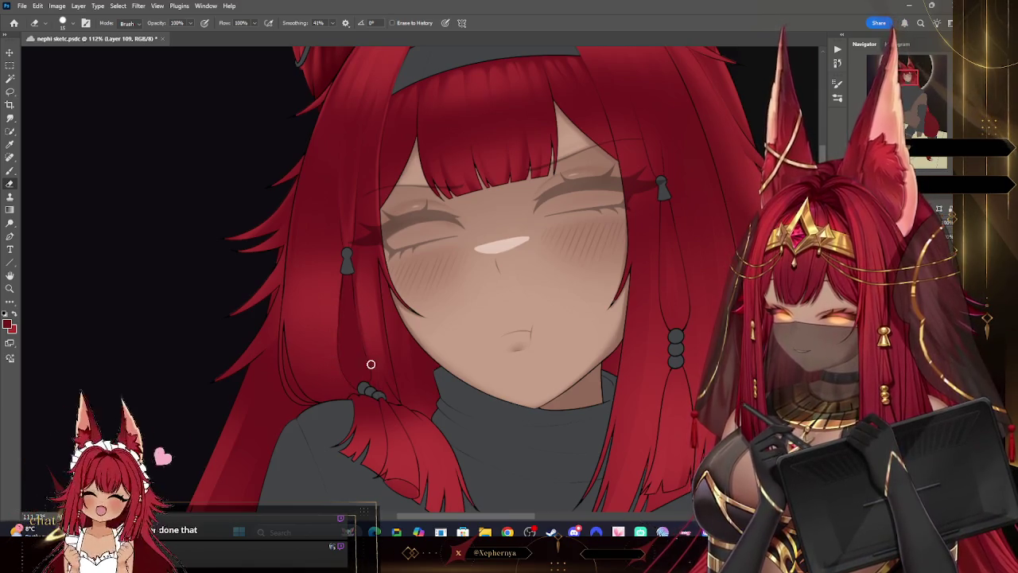
key("b")
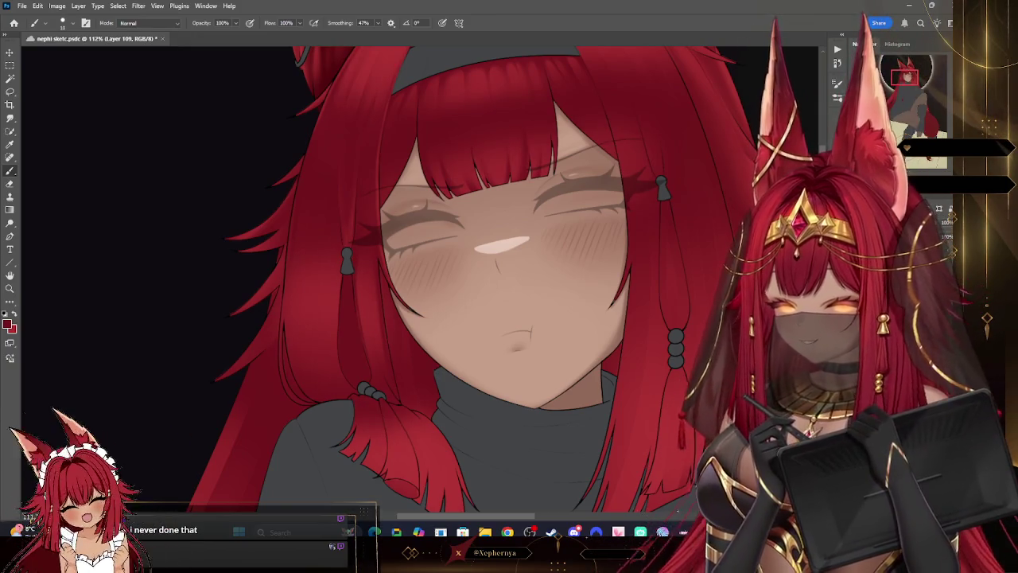
key("ctrl+shift+alt+n")
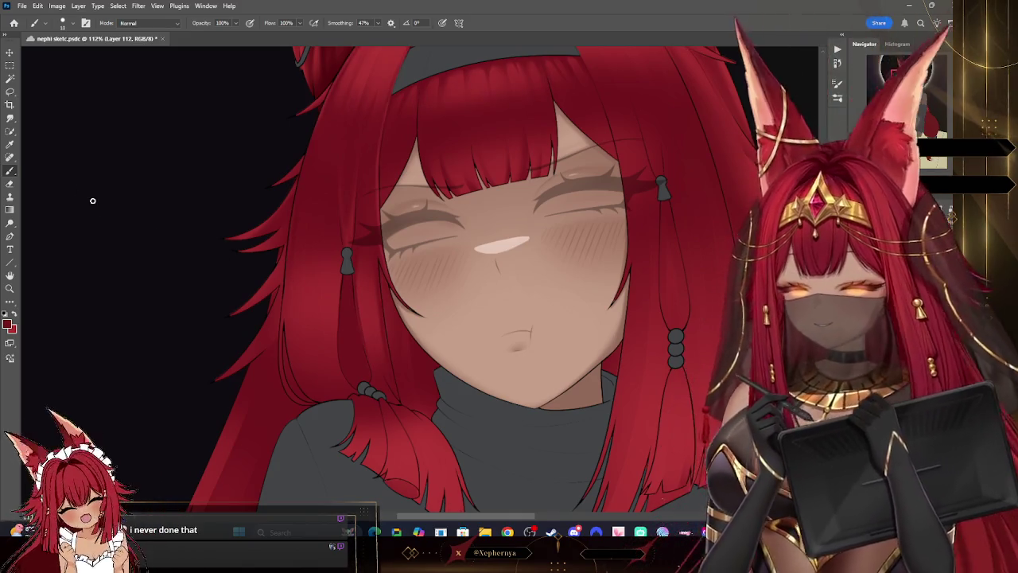
right_click(101, 206)
Step: Undo the last stroke and switch to the Eraser
key("Escape")
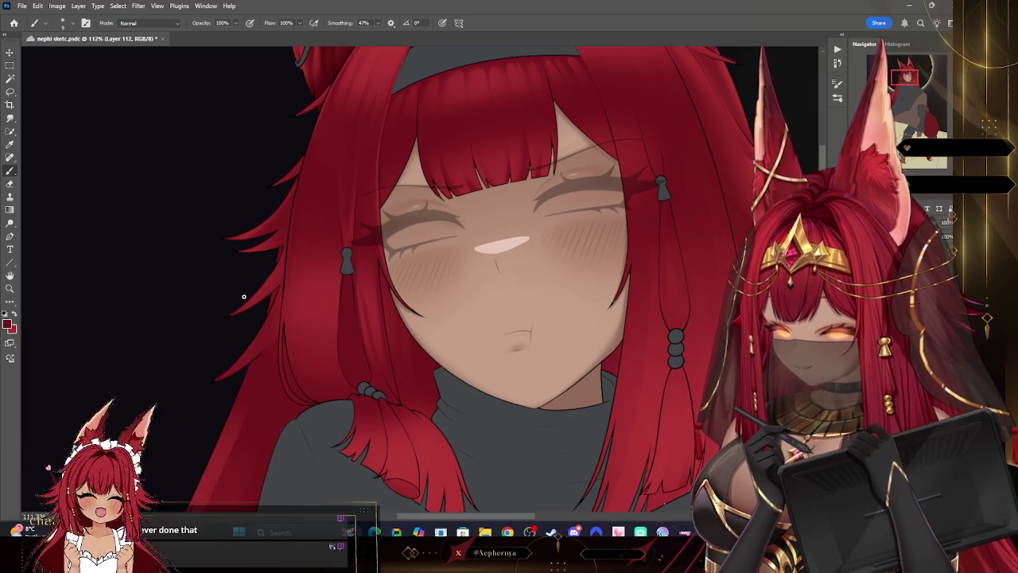
key("F5")
key("F5")
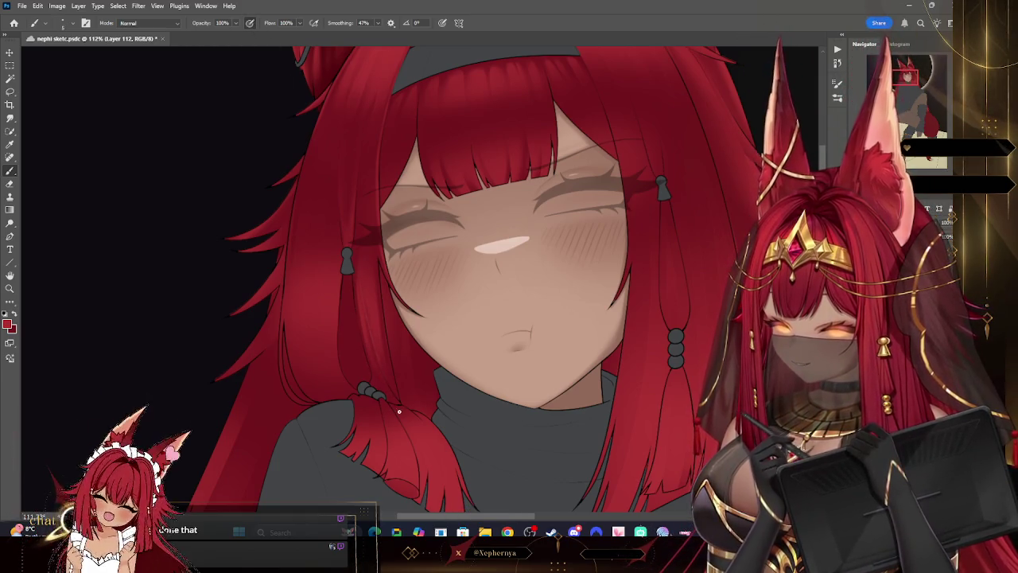
key("ctrl+z")
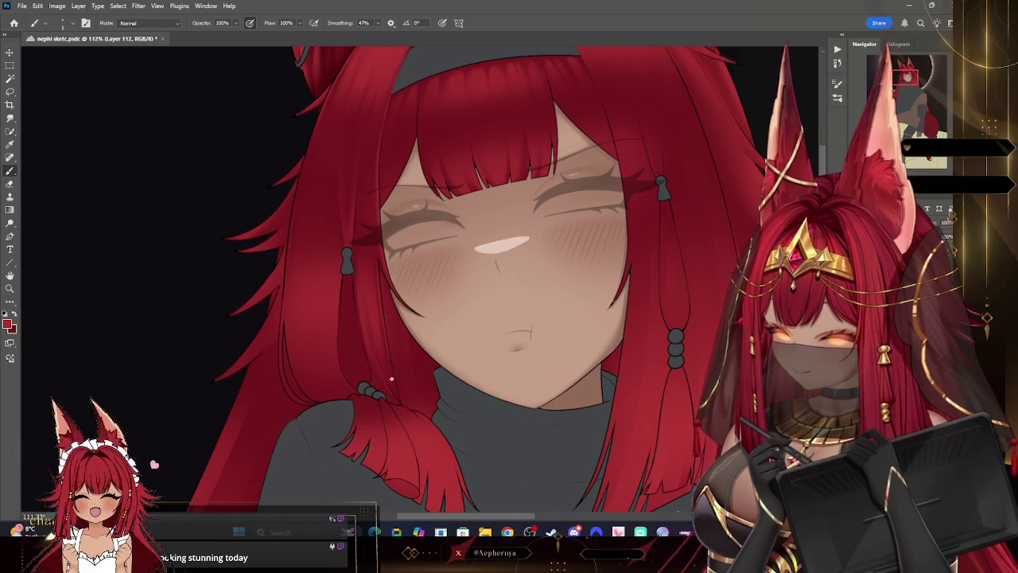
key("e")
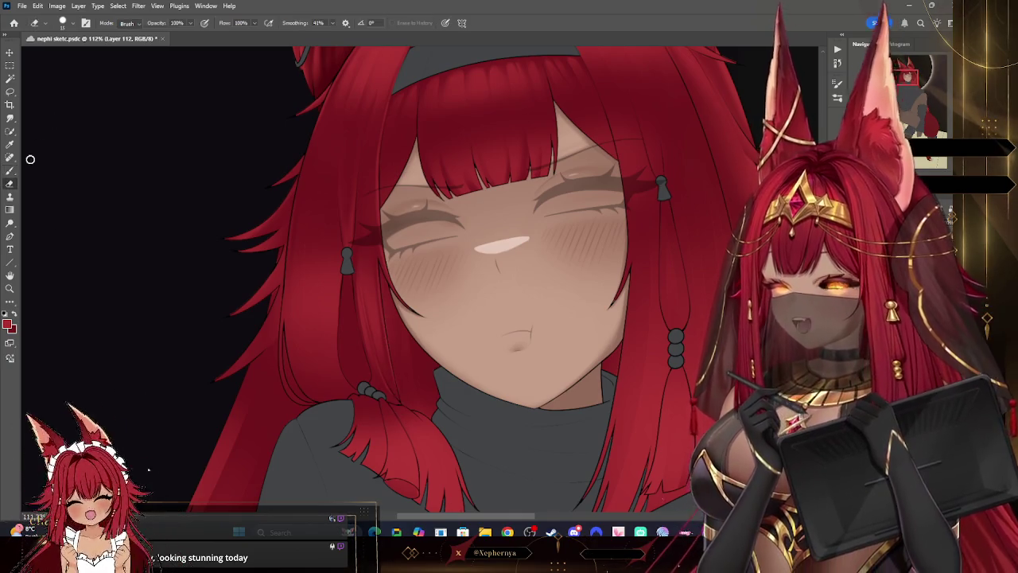
key("e")
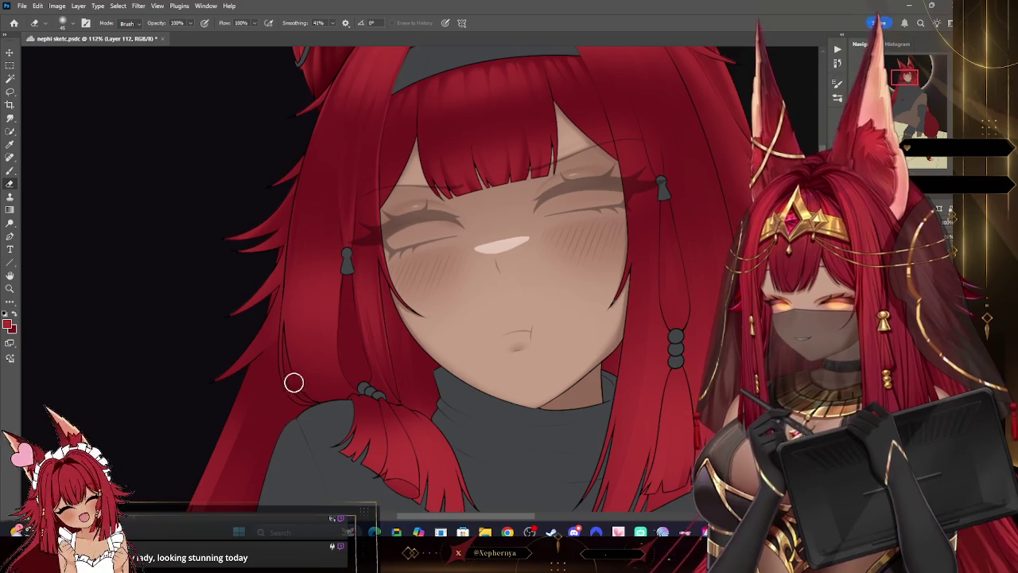
Step: Zoom out slightly from the face and select Layer 111 below
scroll(432, 151, "down", 5)
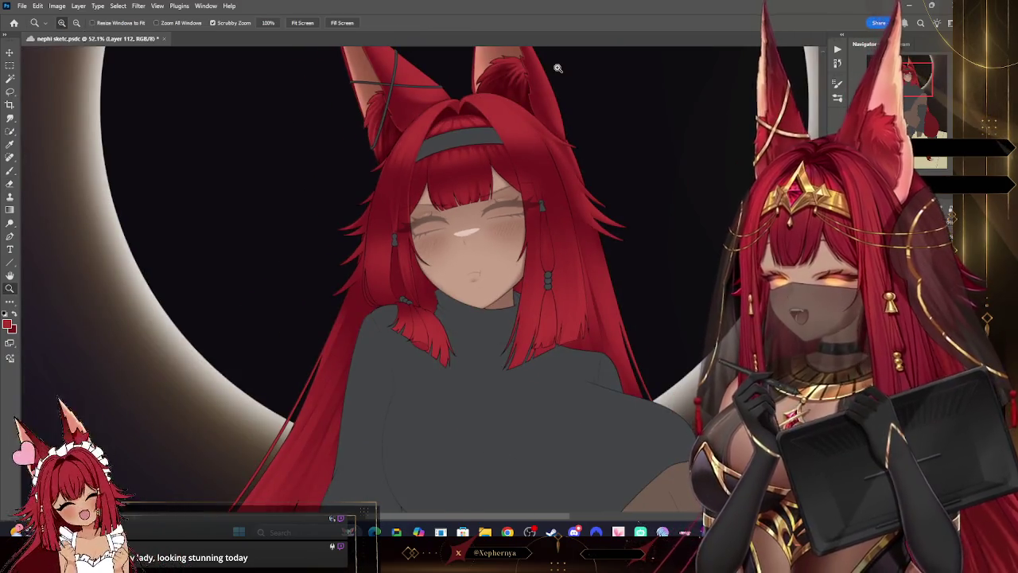
scroll(496, 215, "up", 4)
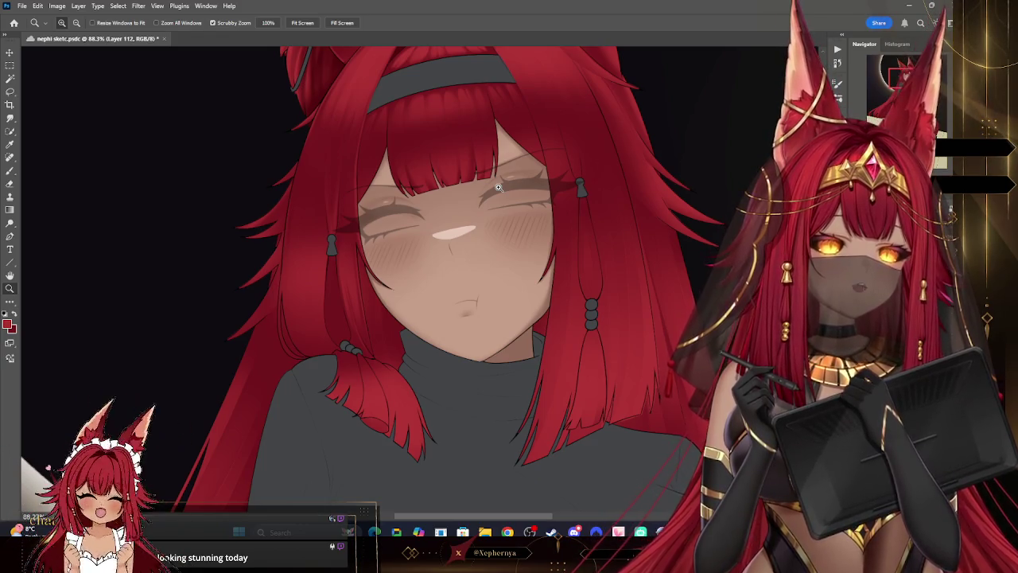
mouse_move(498, 186)
left_mouse_down()
mouse_move(396, 223)
mouse_move(429, 223)
left_mouse_up()
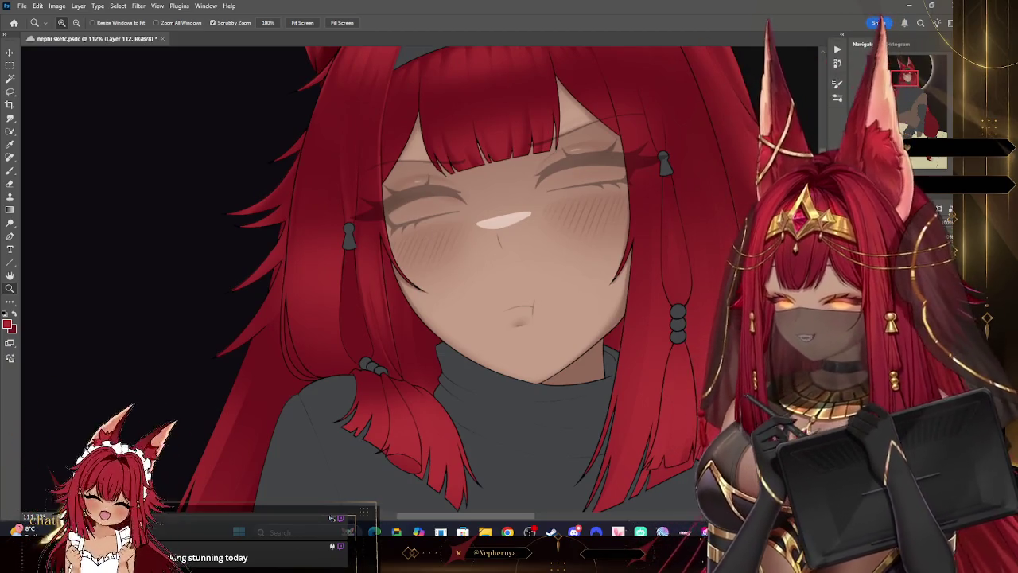
key("alt+bracketleft")
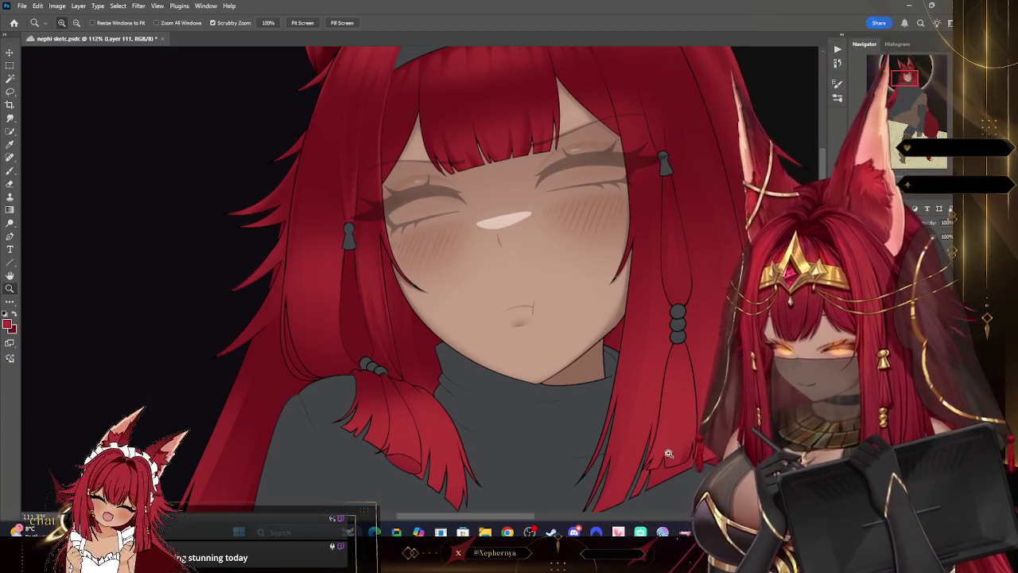
Step: Pick the Brush tool with a smaller tip
key("b")
right_click(70, 49)
key("Escape")
key("bracketleft")
key("bracketleft")
key("bracketleft")
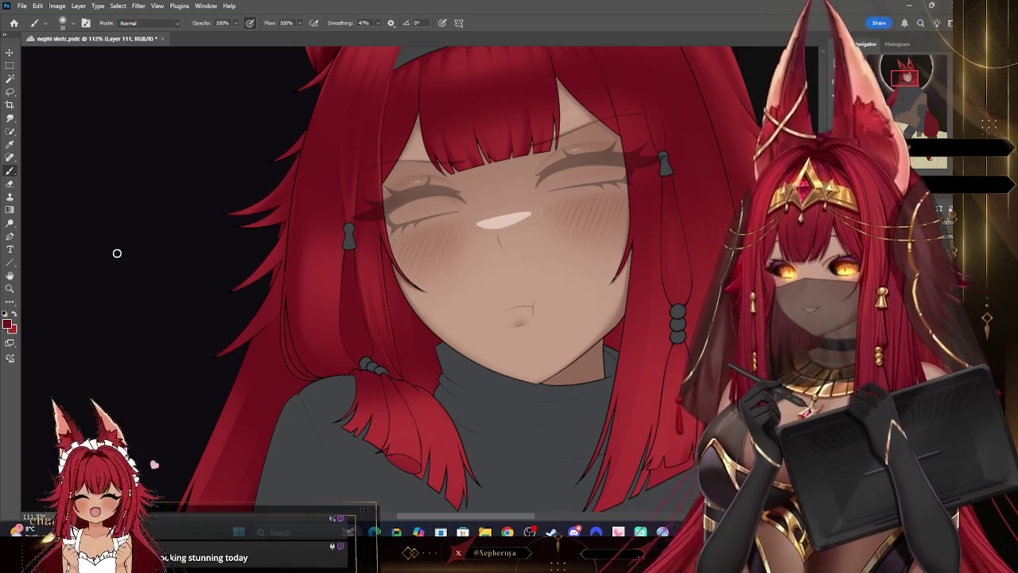
Step: Set the Eraser to about 46 px and bring the shoulders and turtleneck into view
key("e")
key("bracketleft")
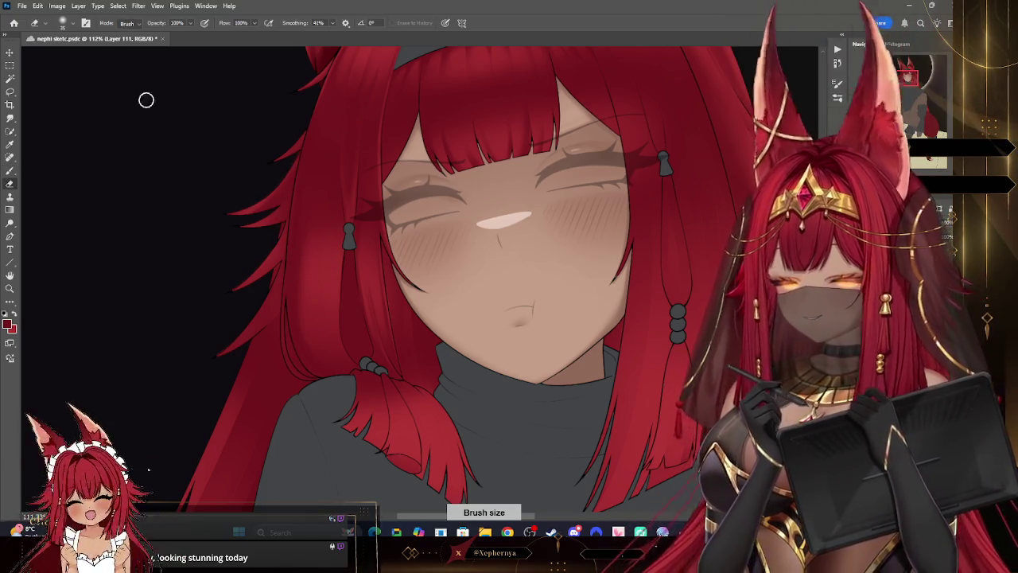
right_click(152, 105)
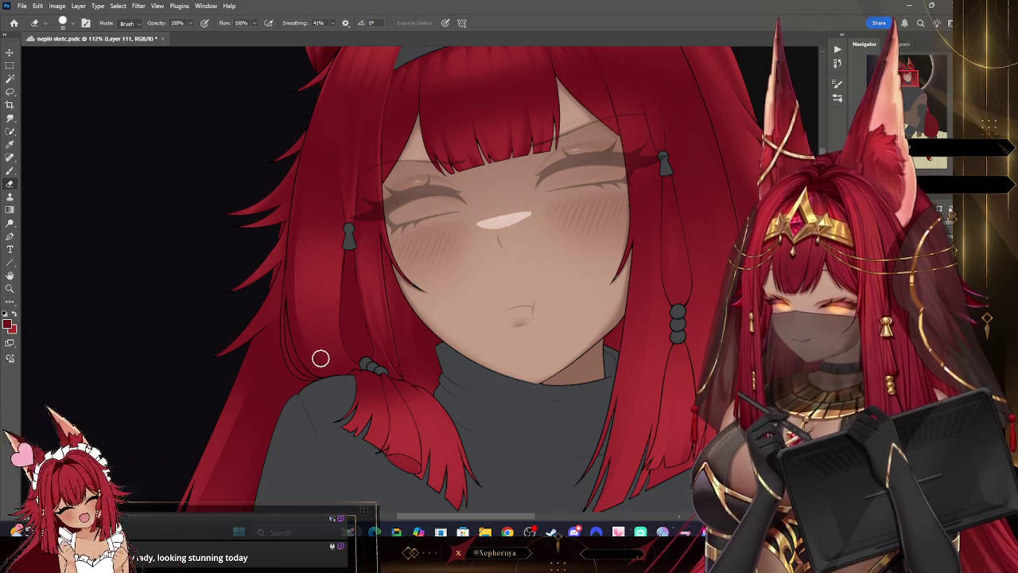
left_click(63, 22)
left_click(34, 173)
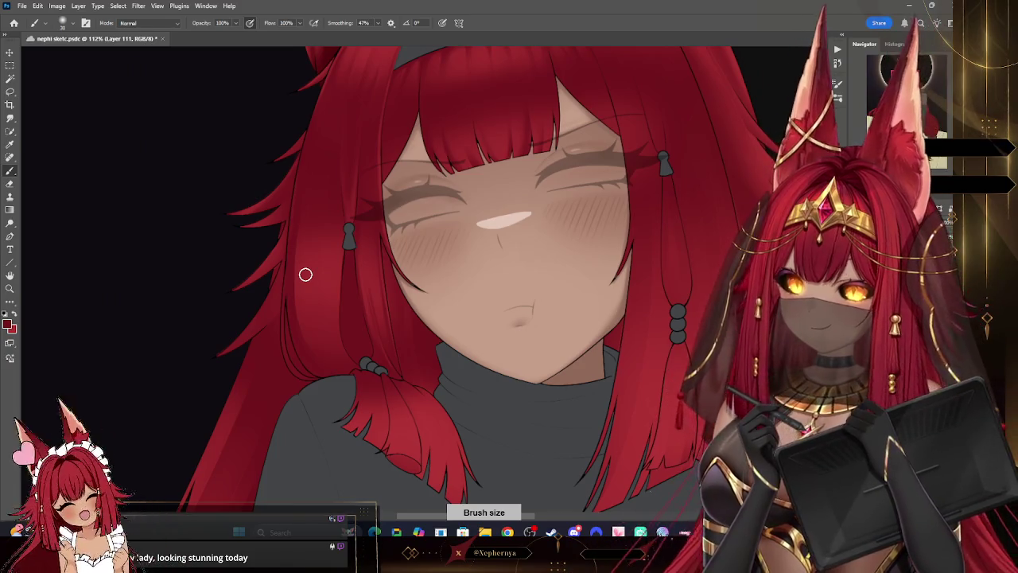
key("bracketright")
key("bracketright")
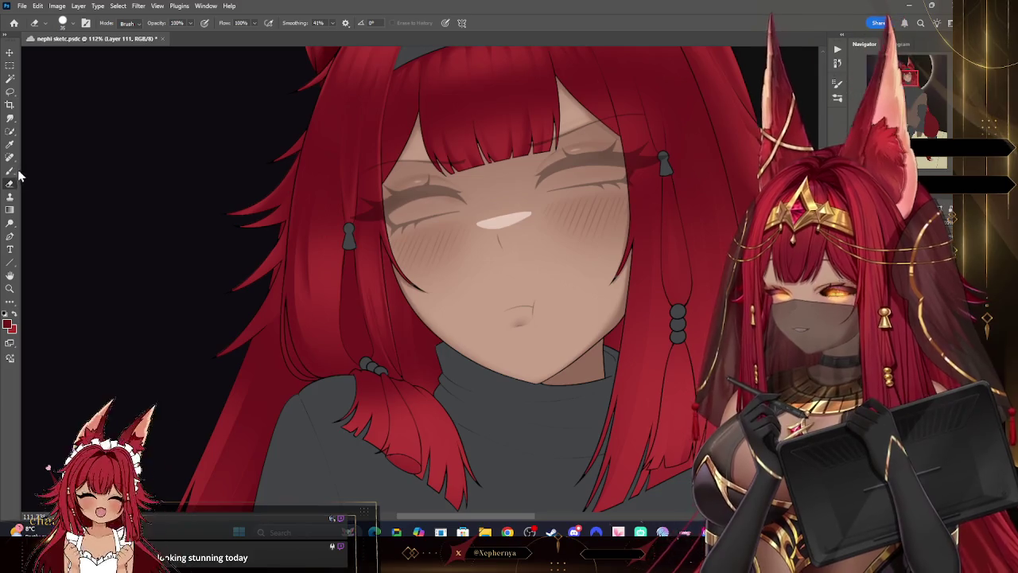
left_click(68, 23)
left_click(316, 249)
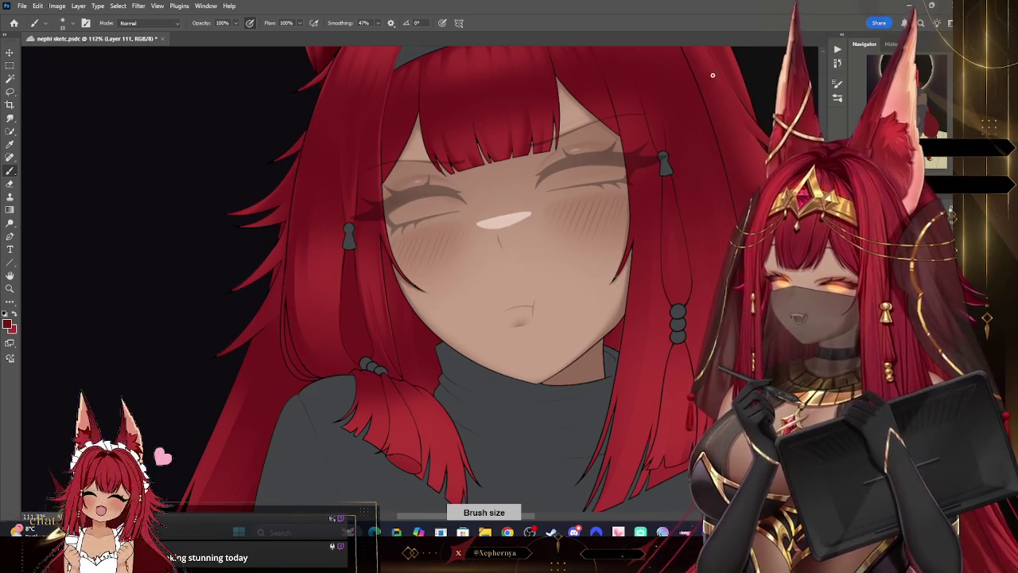
mouse_move(318, 438)
left_mouse_down()
mouse_move(502, 103)
mouse_move(262, 461)
mouse_move(358, 433)
left_mouse_up()
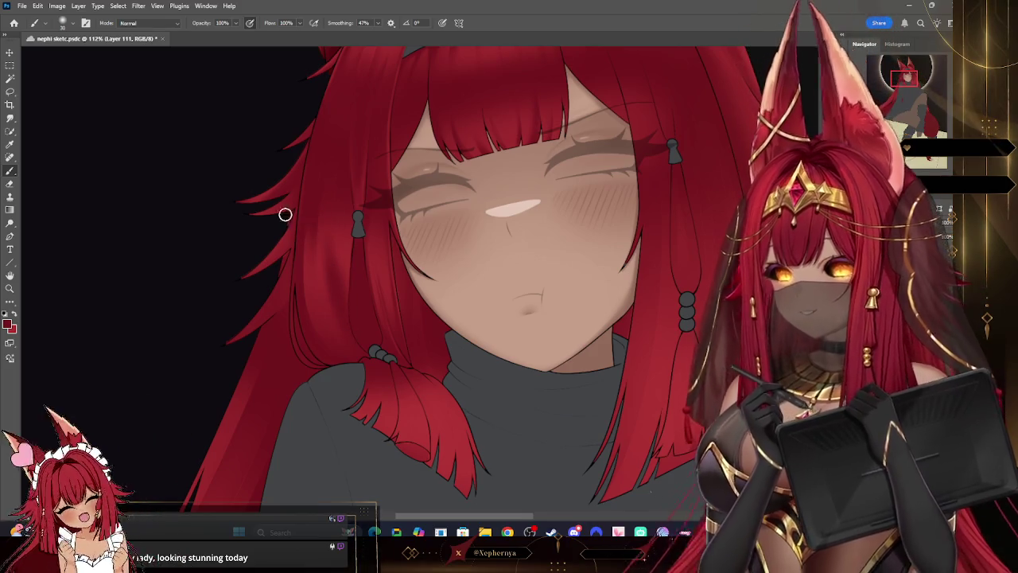
left_click(65, 24)
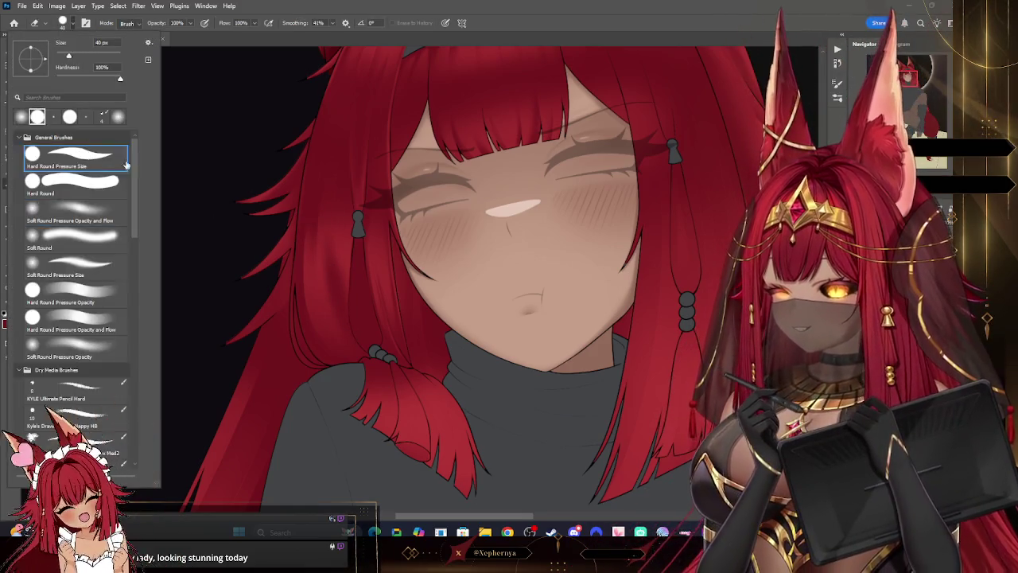
Step: Choose a different preset for the Eraser
key("Escape")
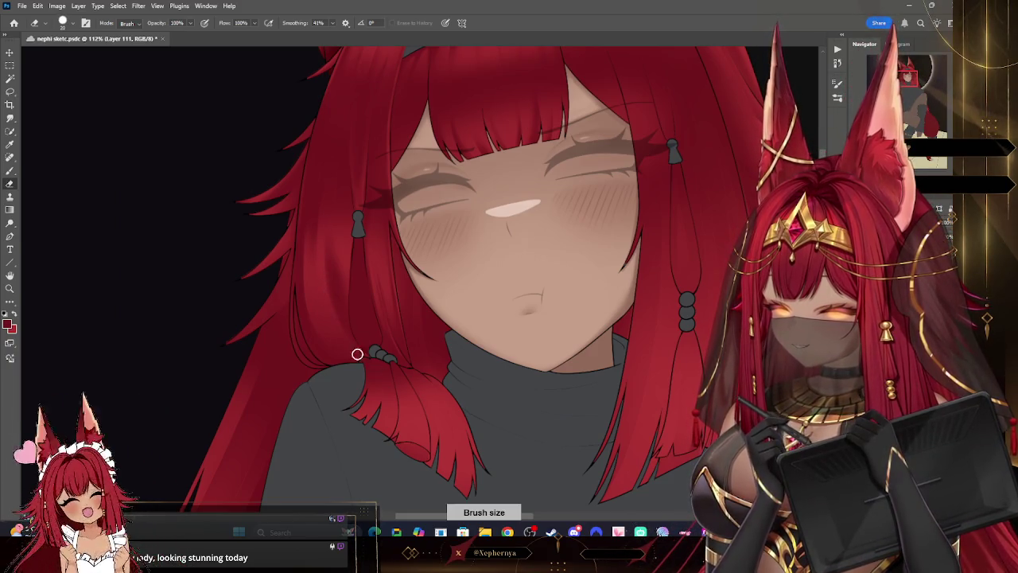
left_click(65, 24)
left_click(76, 209)
key("Escape")
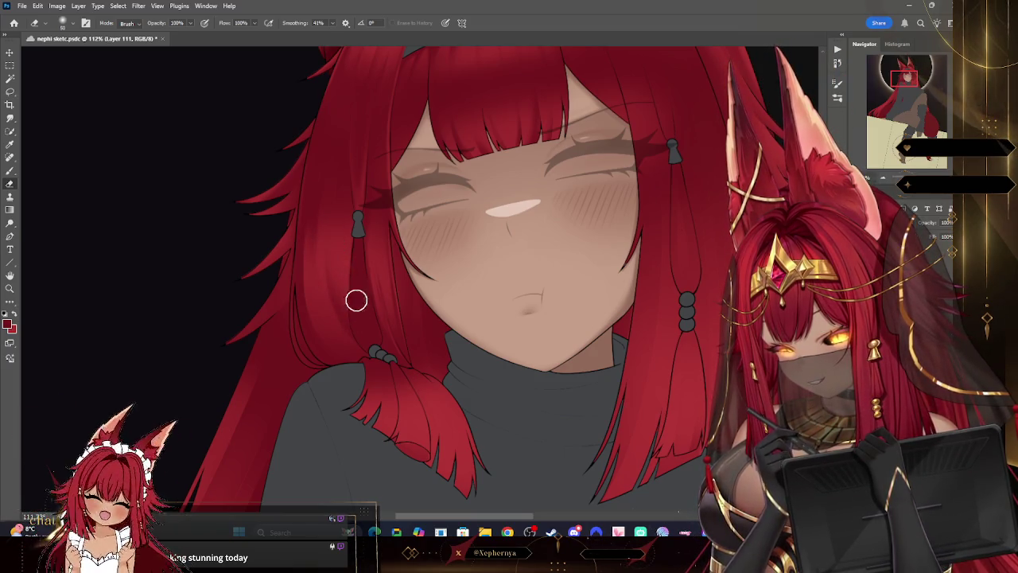
Step: Give the Brush a lower preset and zoom out to the whole character and eclipse
key("b")
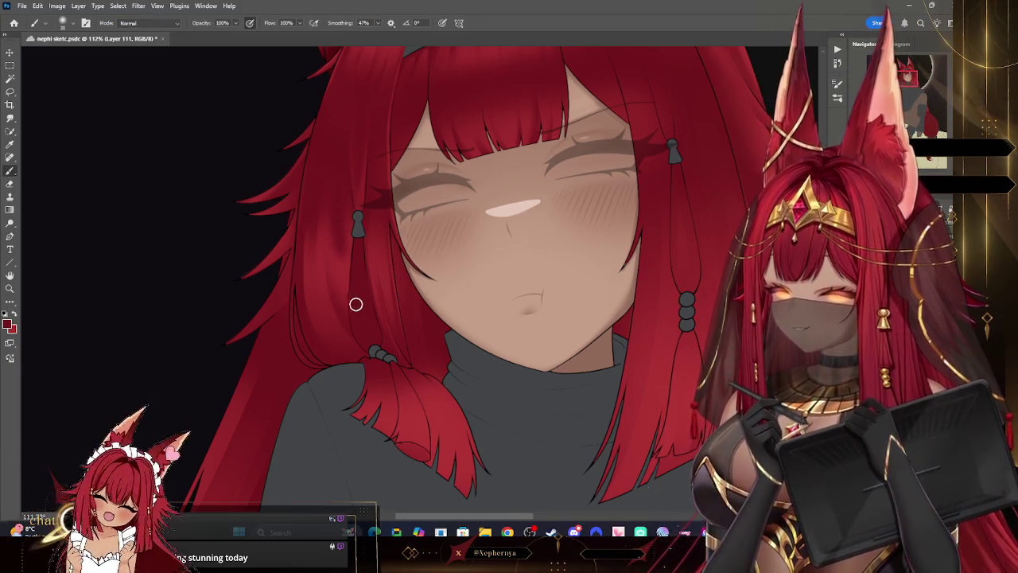
right_click(94, 149)
double_click(93, 149)
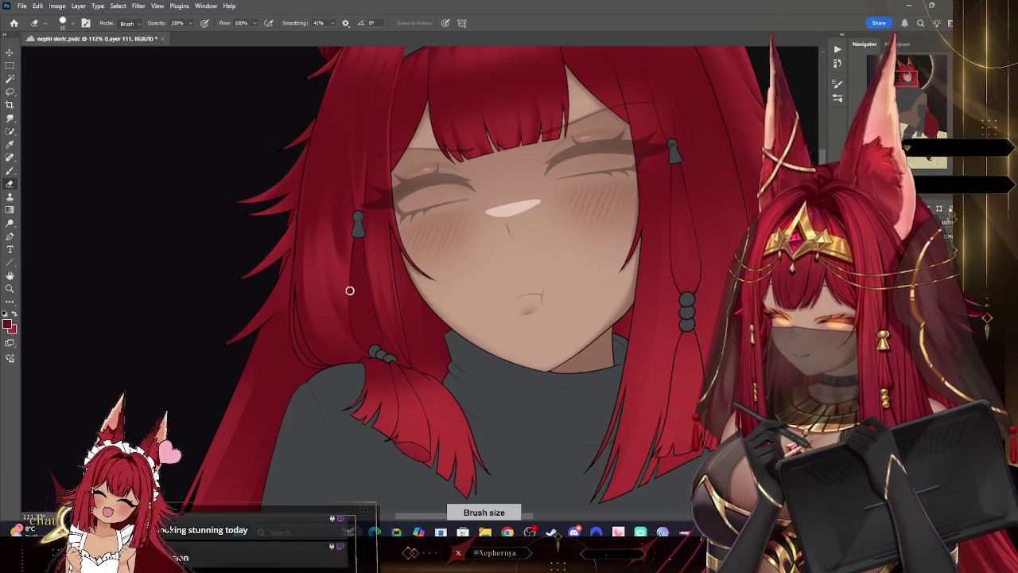
left_click(63, 23)
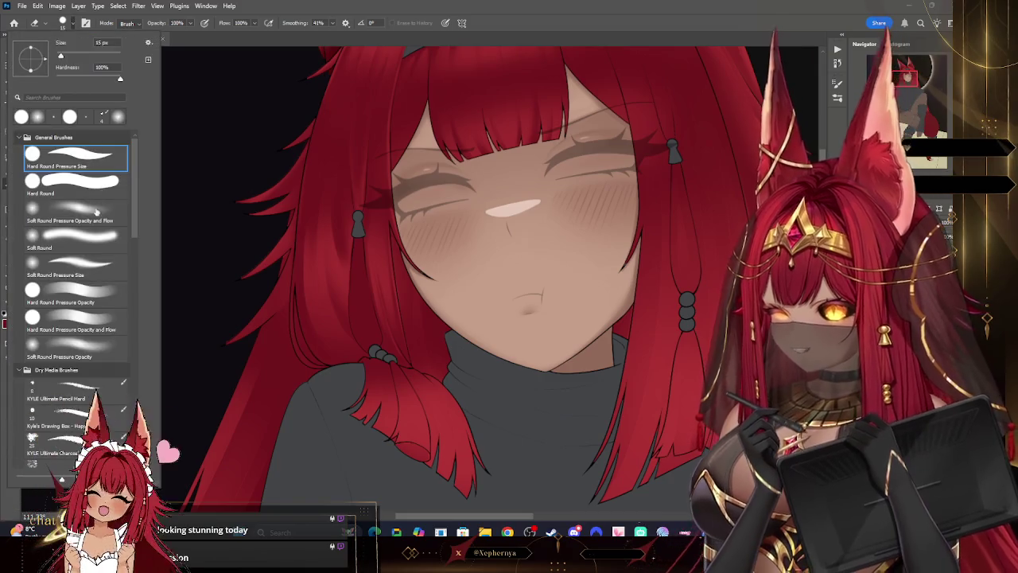
double_click(76, 214)
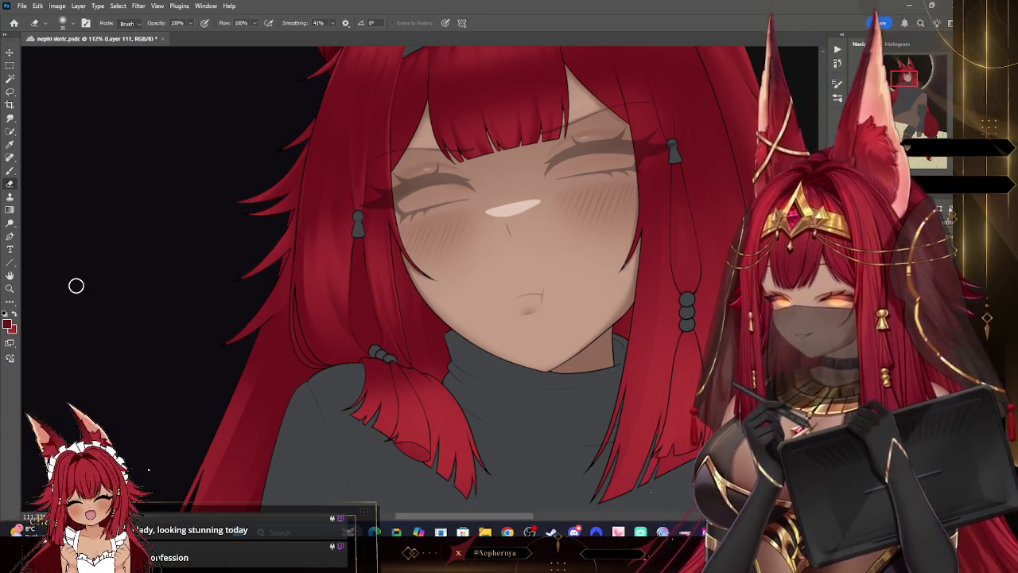
mouse_move(541, 209)
left_mouse_down()
mouse_move(498, 210)
mouse_move(482, 168)
left_mouse_up()
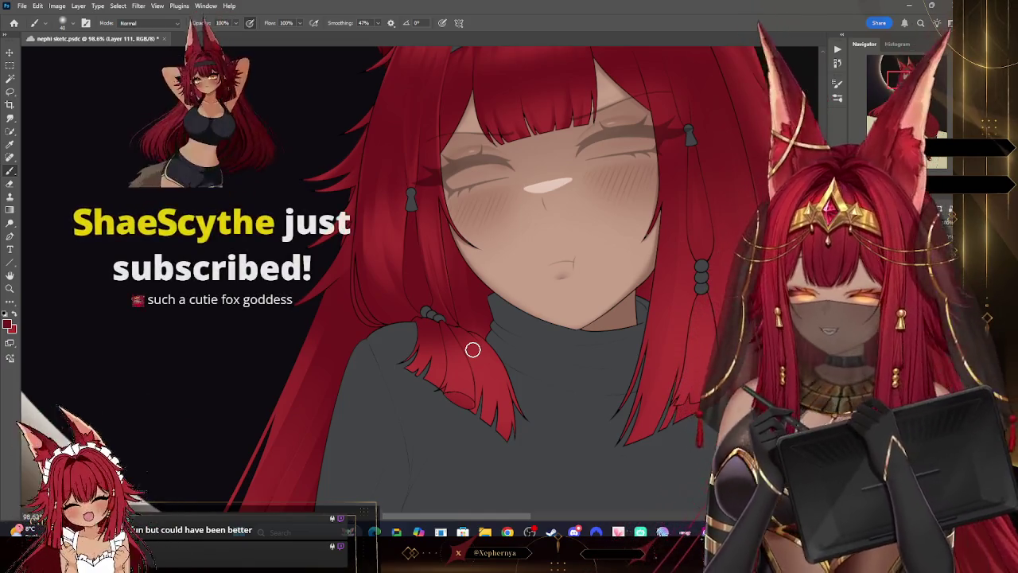
Step: Zoom in on the hair and set the Brush to about 10 px
key("z")
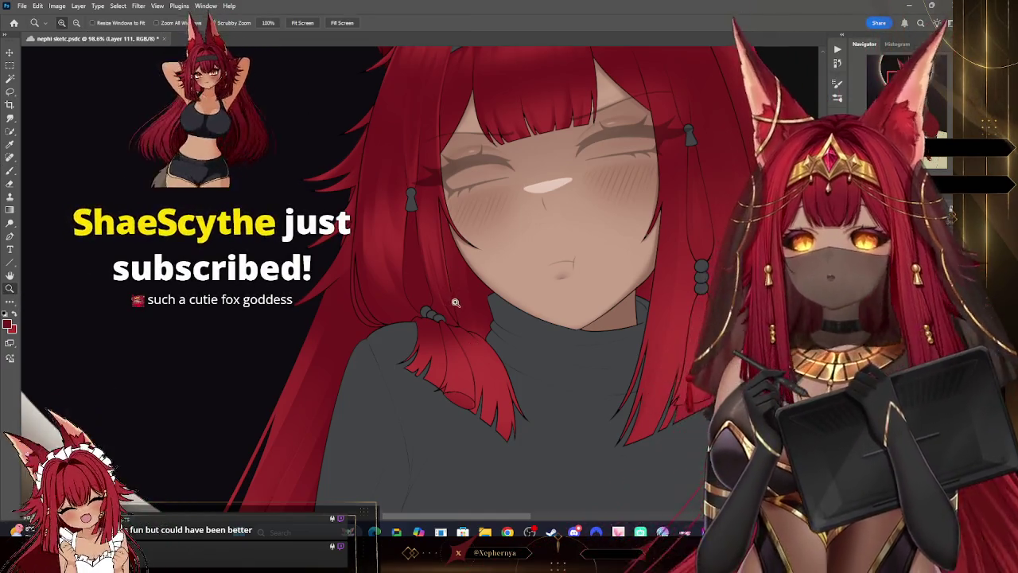
scroll(455, 302, "down", 3)
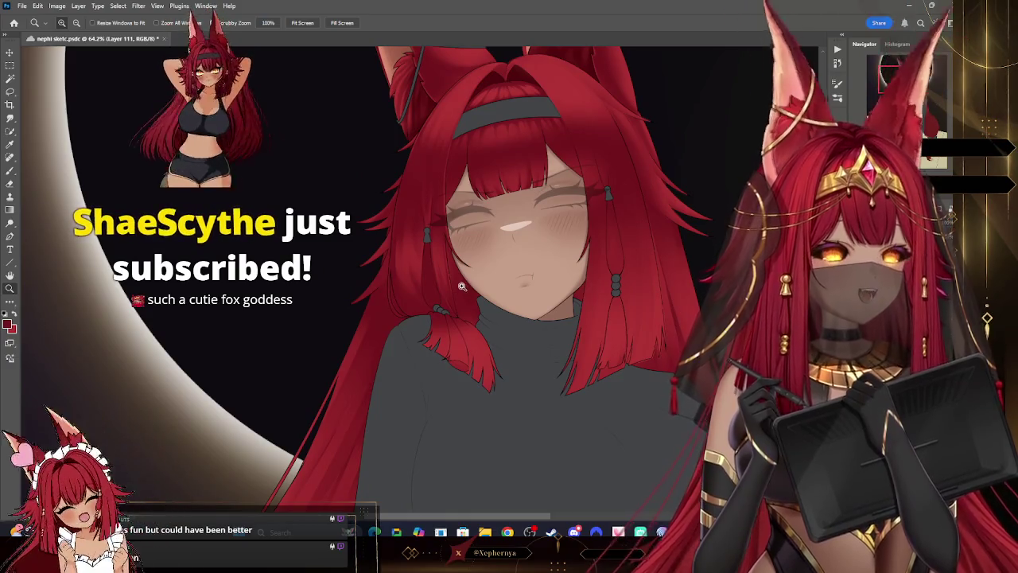
scroll(474, 271, "up", 2)
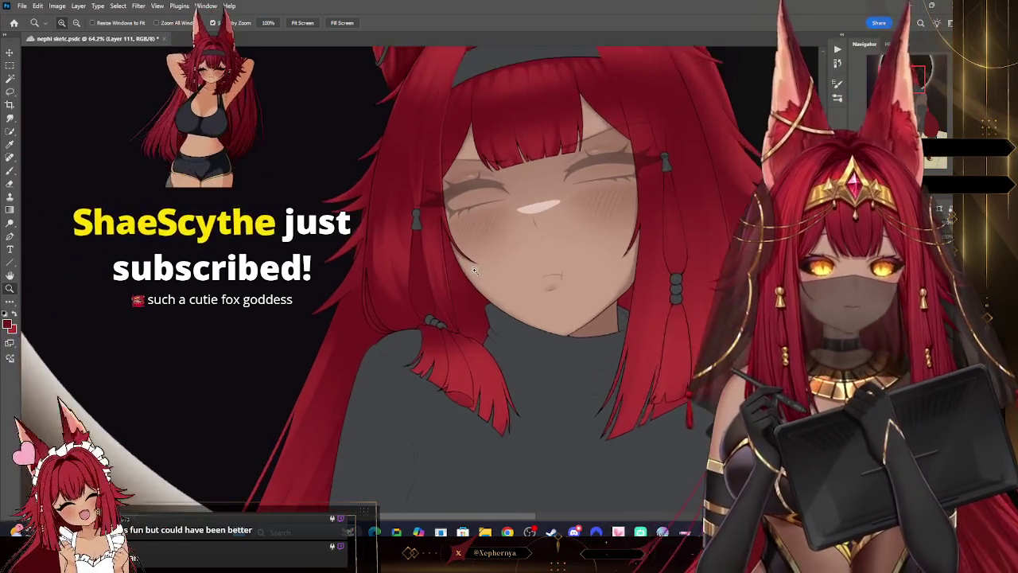
scroll(475, 270, "up", 3)
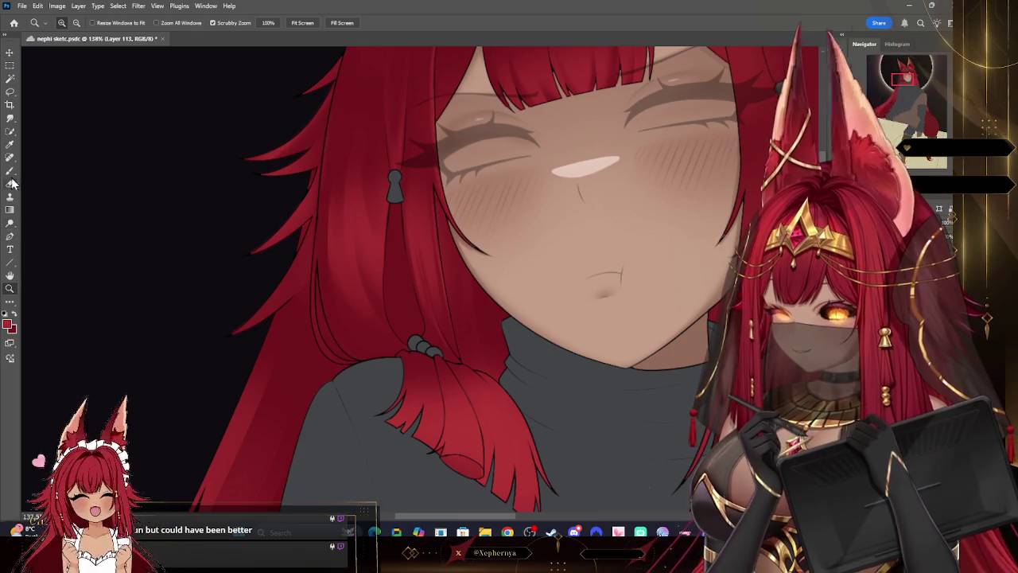
key("b")
key("bracketleft")
key("bracketleft")
key("bracketleft")
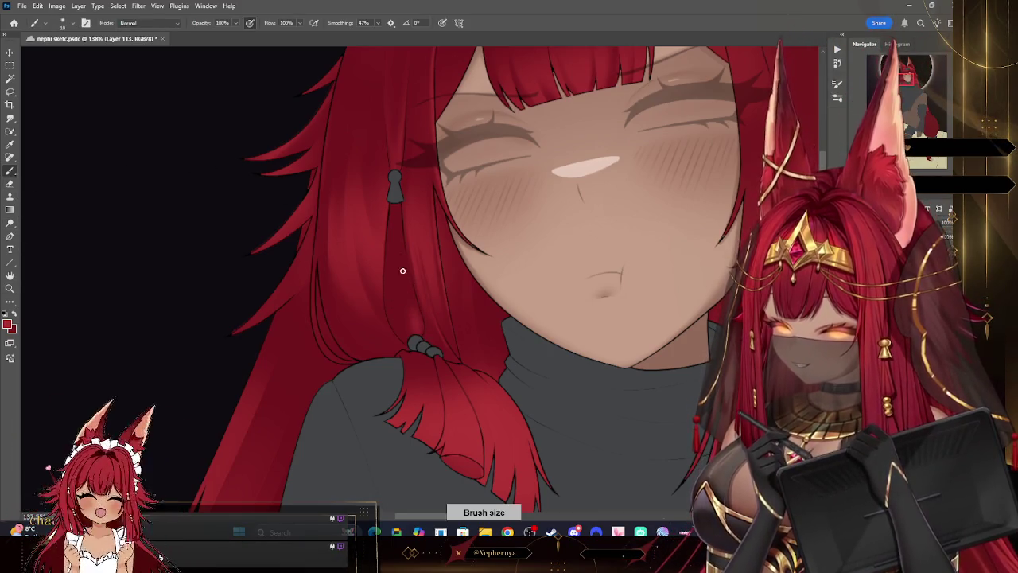
key("bracketleft")
key("bracketright")
key("bracketright")
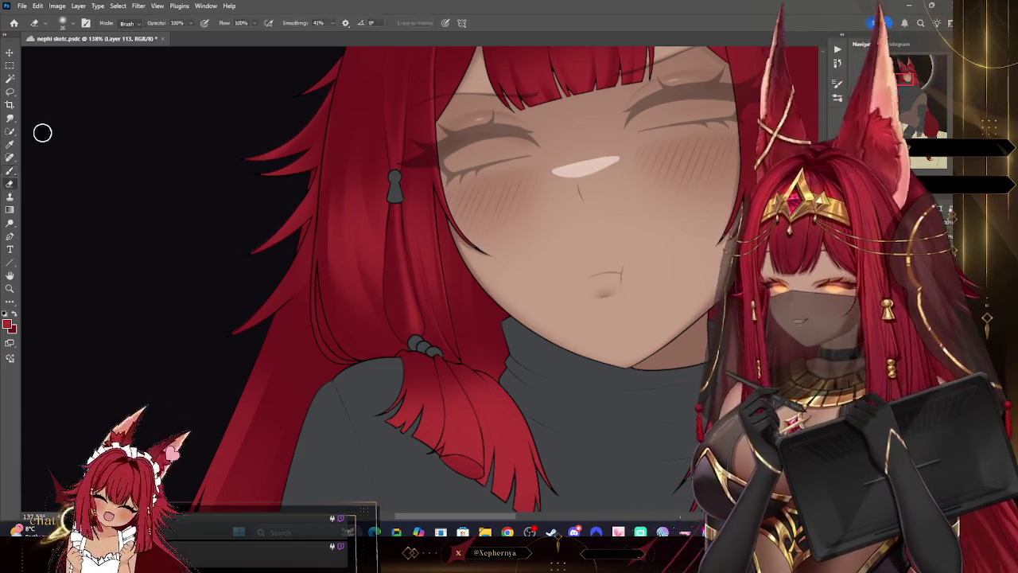
Step: Erase stray hair marks, enlarging the Eraser to 30 px
key("e")
left_click(63, 22)
left_click(191, 161)
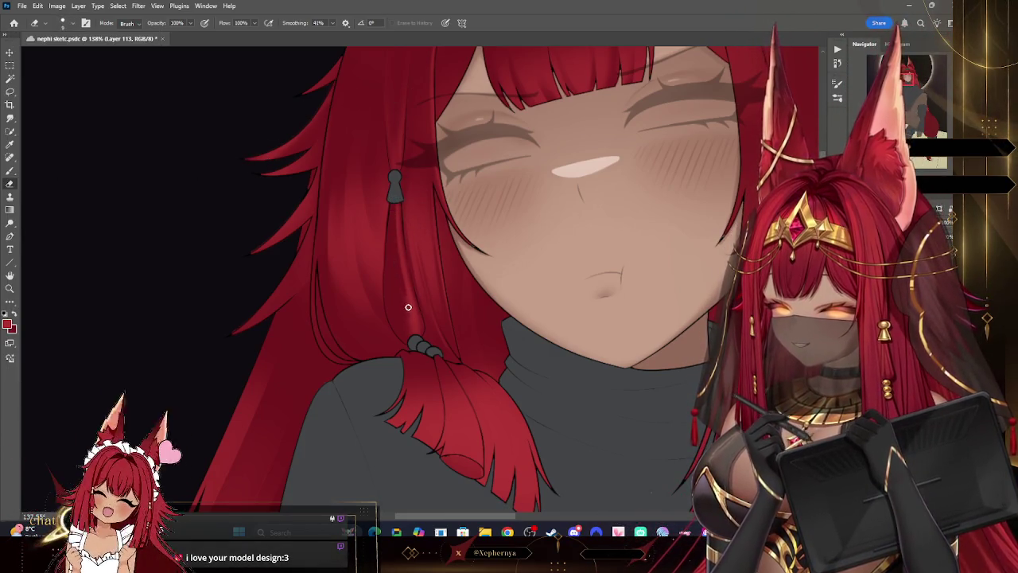
key("bracketleft")
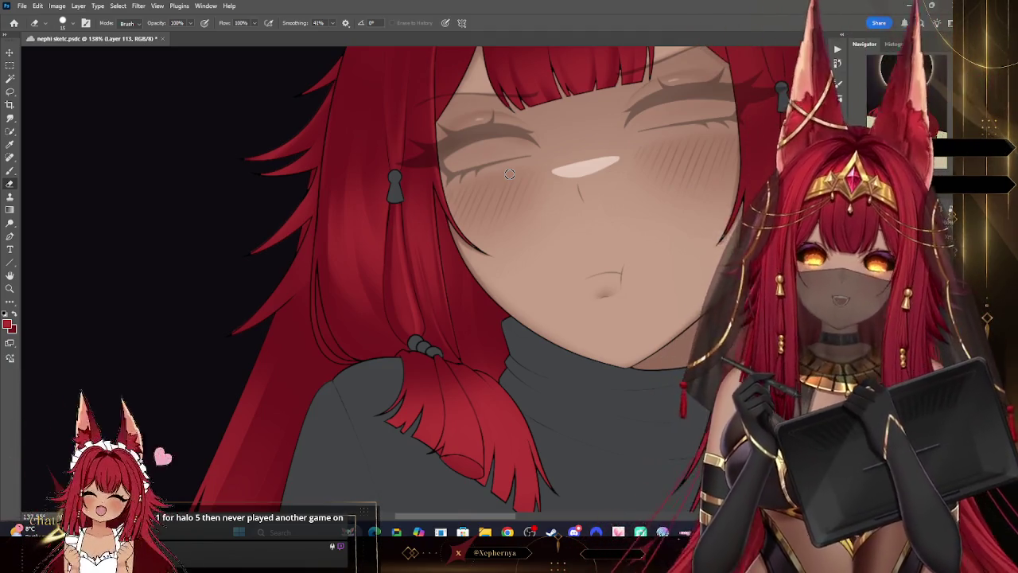
key("bracketright")
key("bracketright")
key("bracketright")
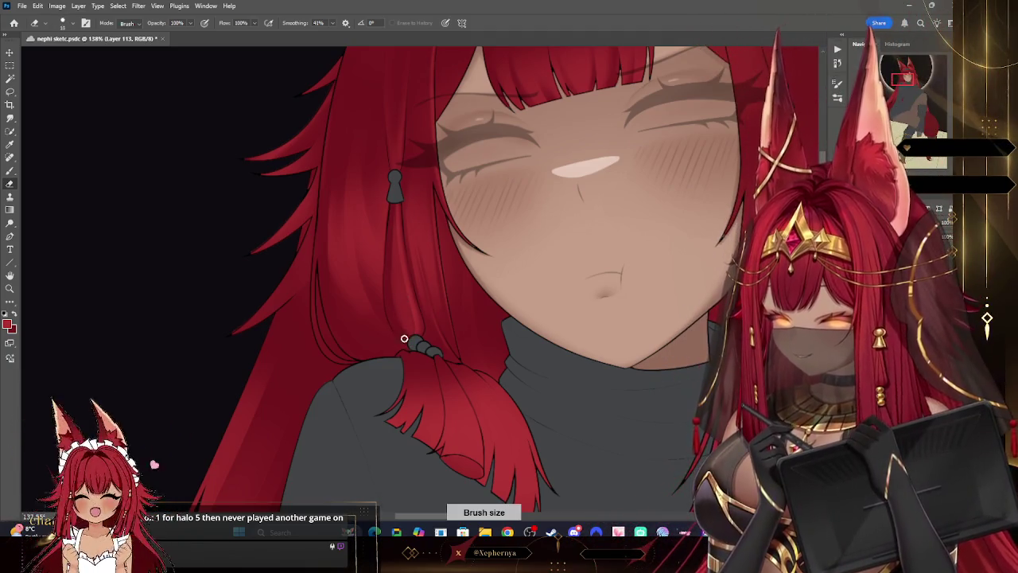
Step: Paint hair strands with the Brush set to 15 px
key("b")
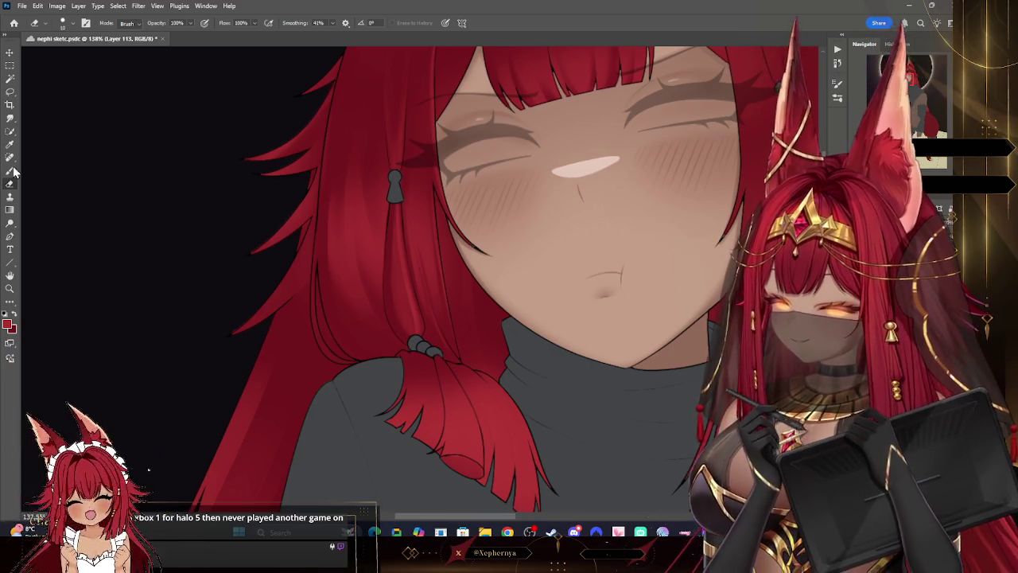
key("bracketleft")
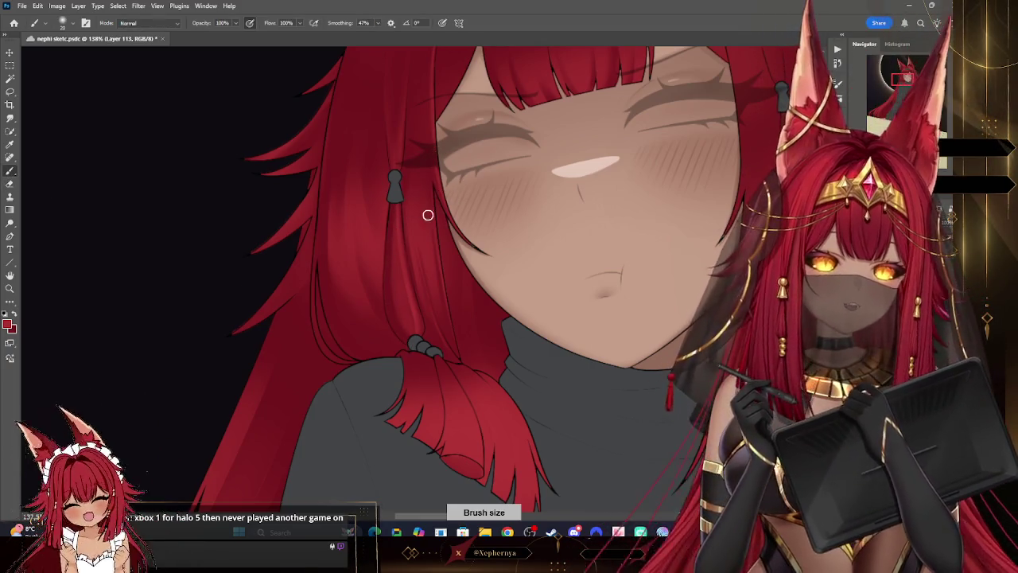
key("bracketleft")
key("bracketleft")
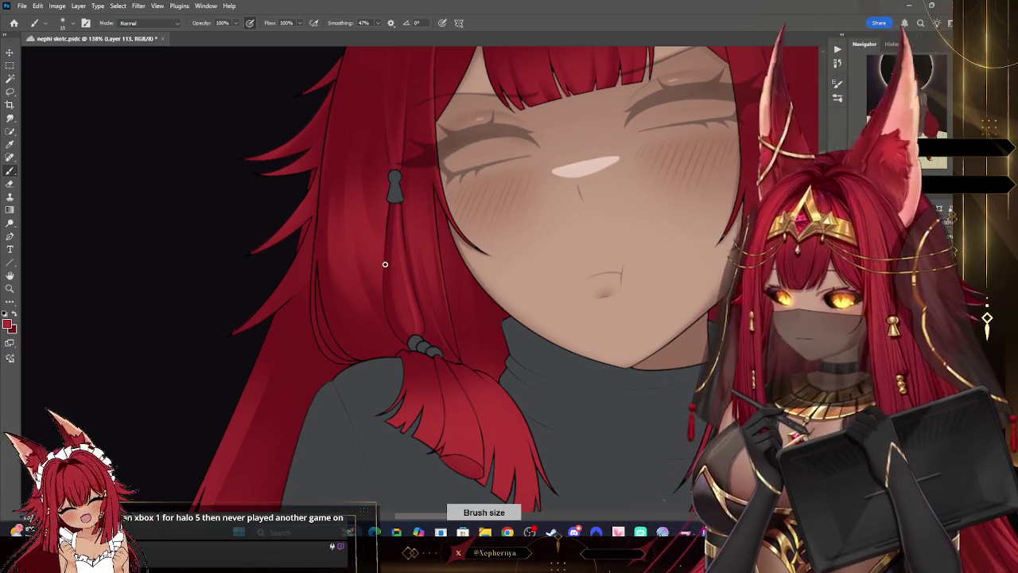
key("bracketright")
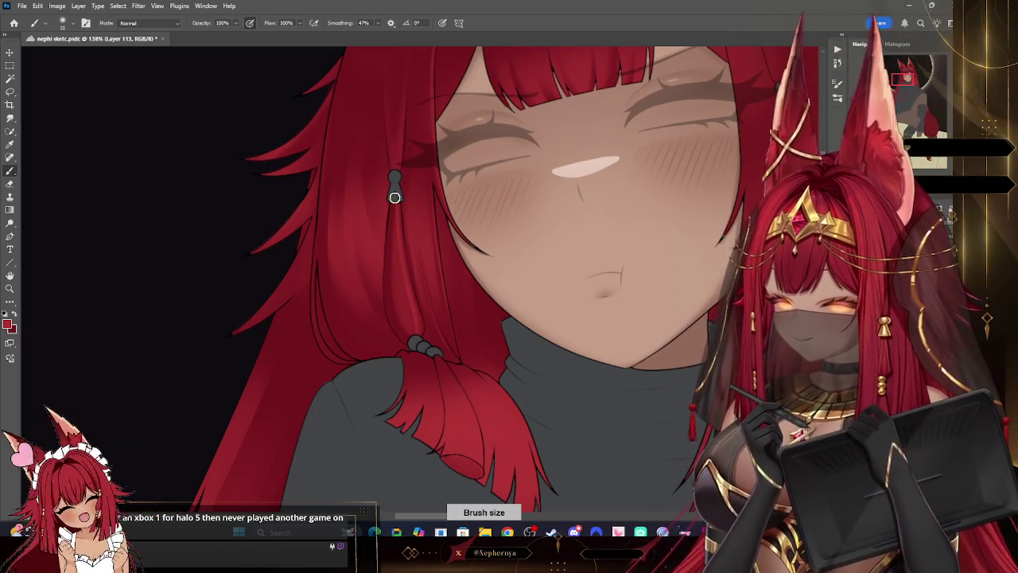
key("bracketleft")
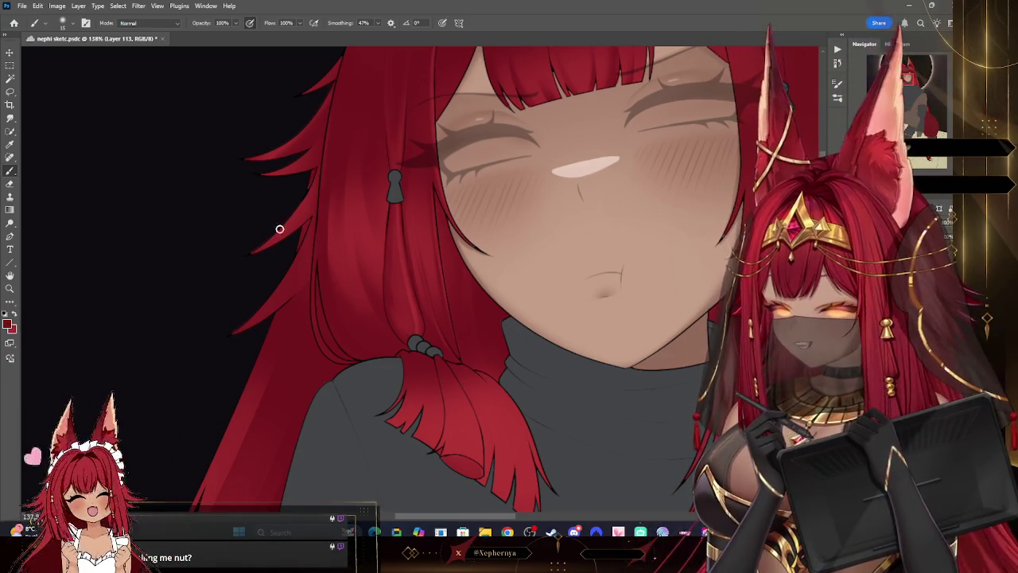
Step: On Layer 112, paint thin left-side hair strands with brush sizes between 10 and 20 px
key("alt+bracketleft")
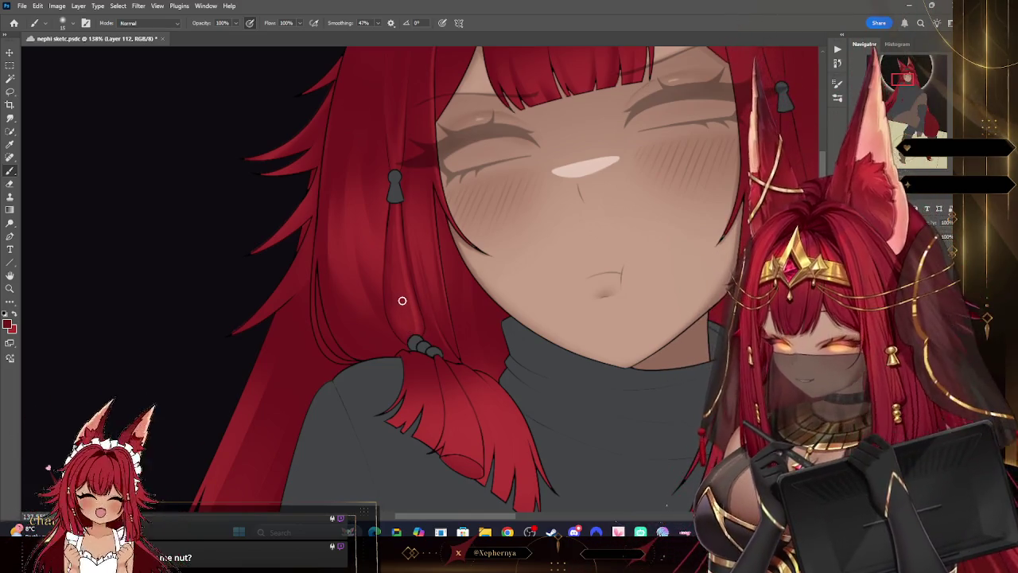
key("bracketleft")
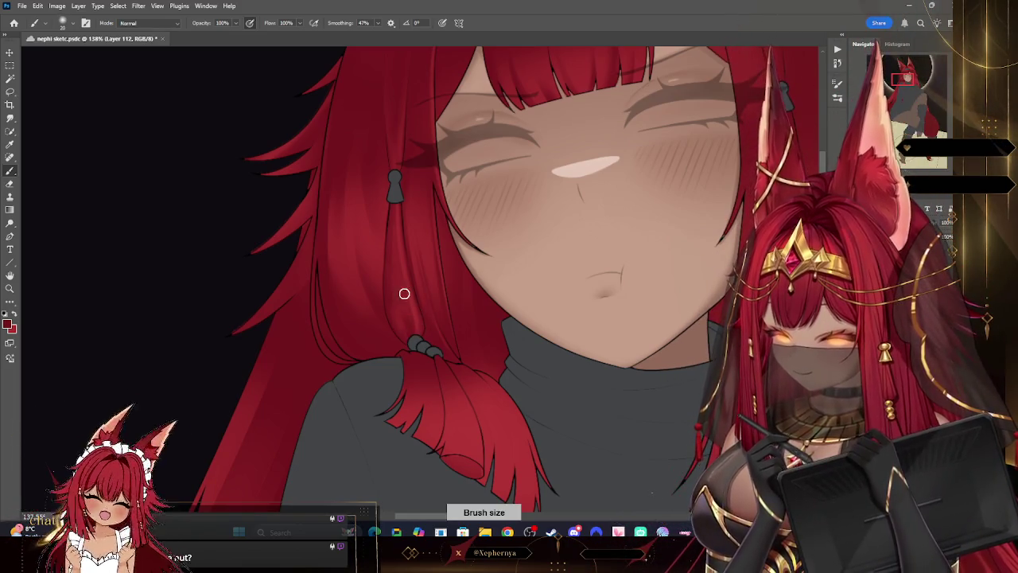
key("bracketright")
key("bracketright")
key("bracketleft")
key("bracketleft")
key("bracketleft")
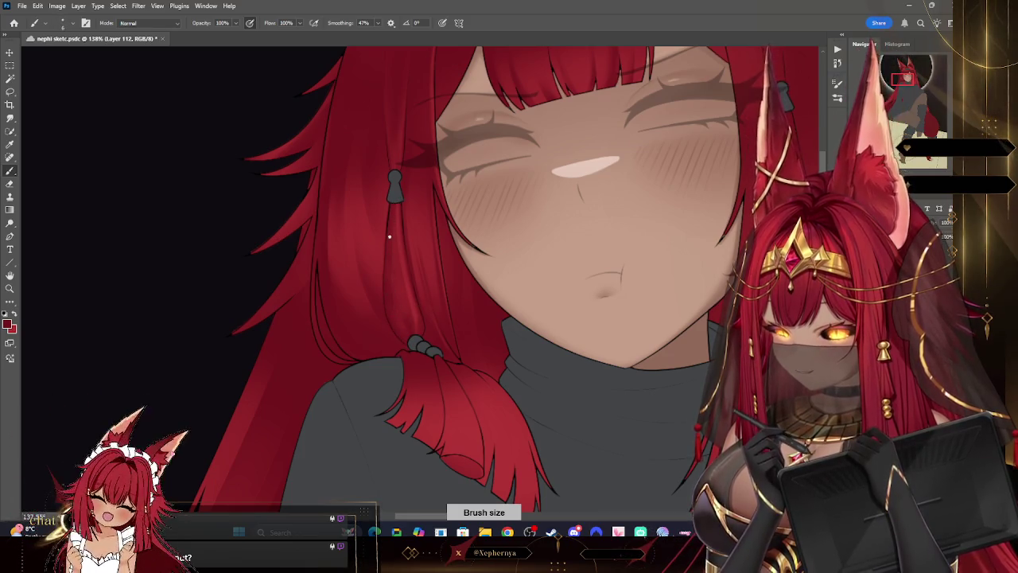
key("bracketright")
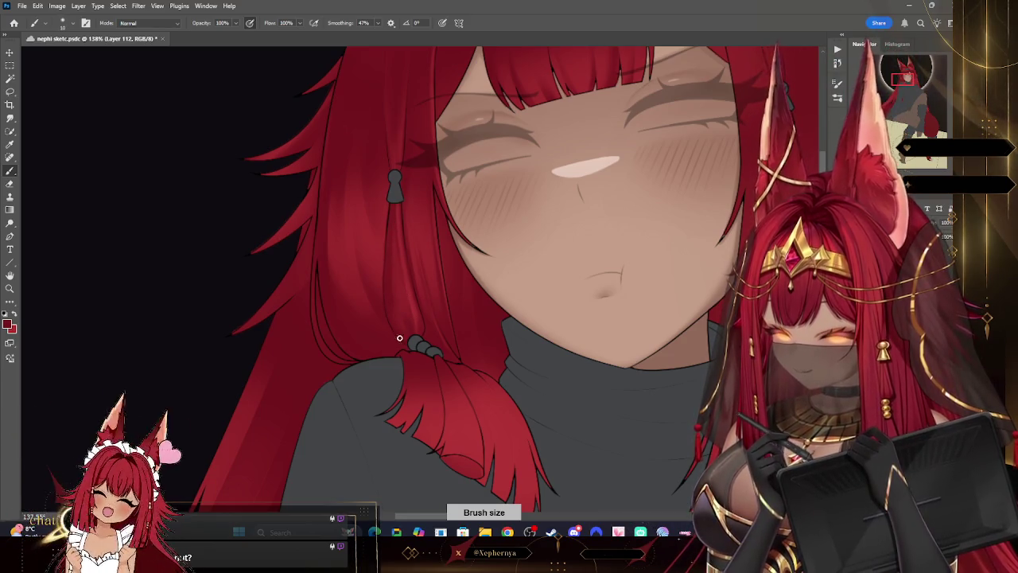
key("bracketright")
key("bracketleft")
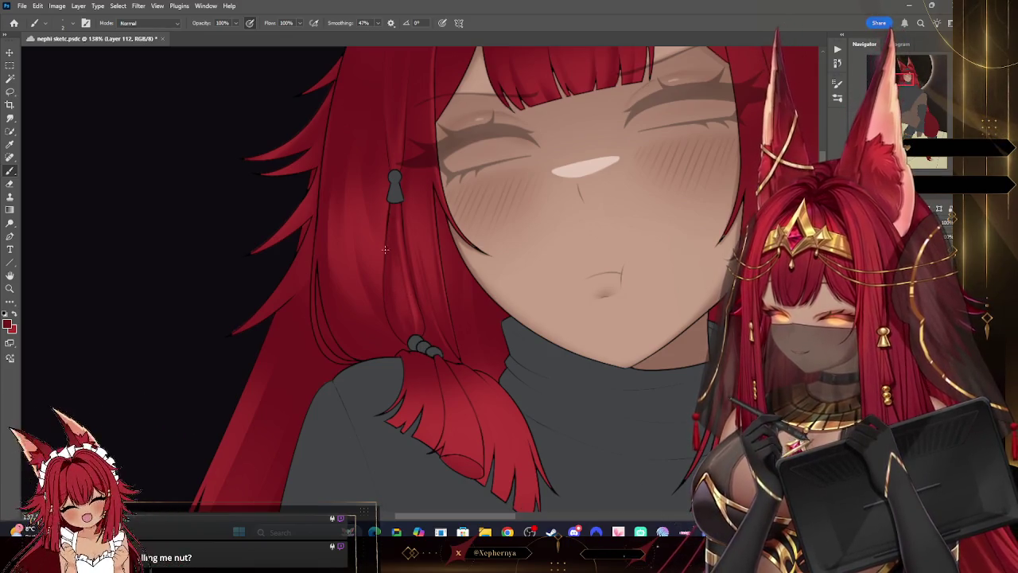
key("bracketleft")
key("bracketleft")
key("bracketleft")
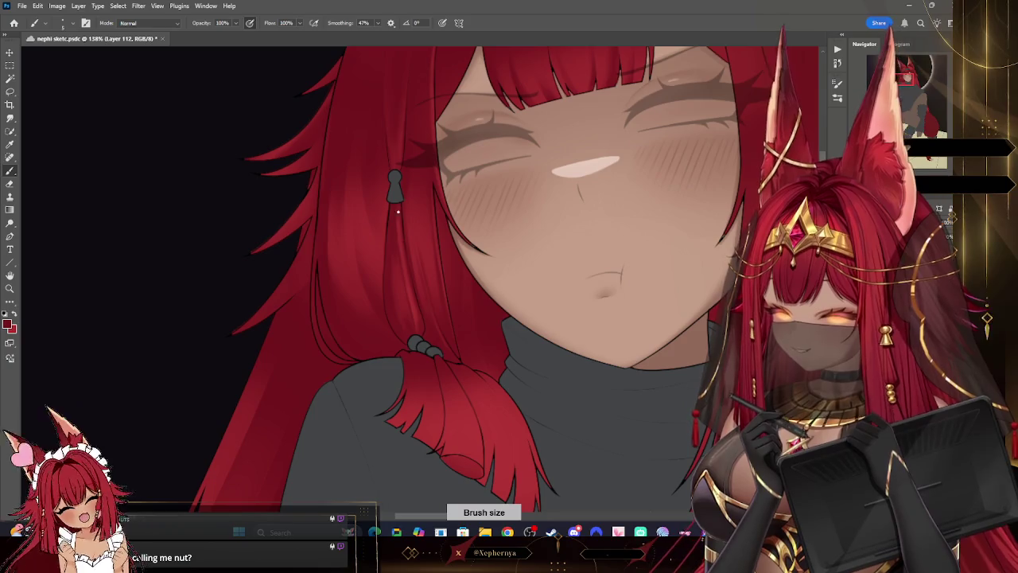
key("bracketright")
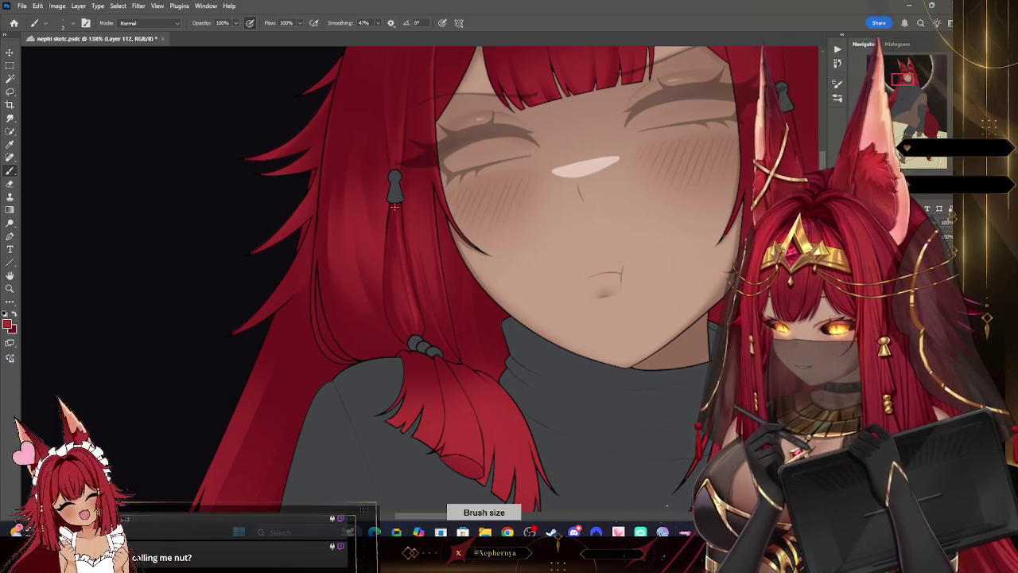
key("bracketright")
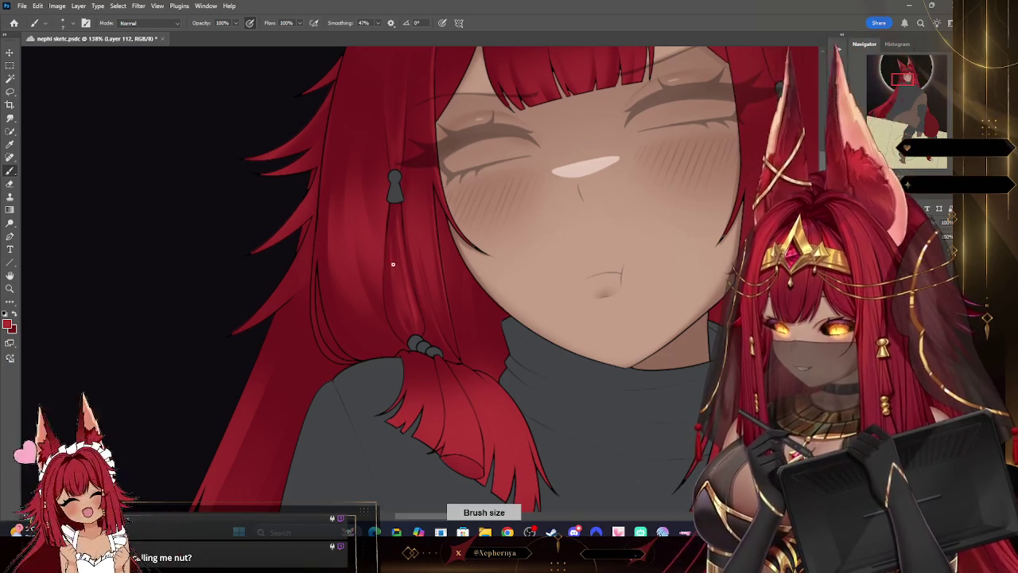
key("bracketright")
key("bracketright")
key("bracketleft")
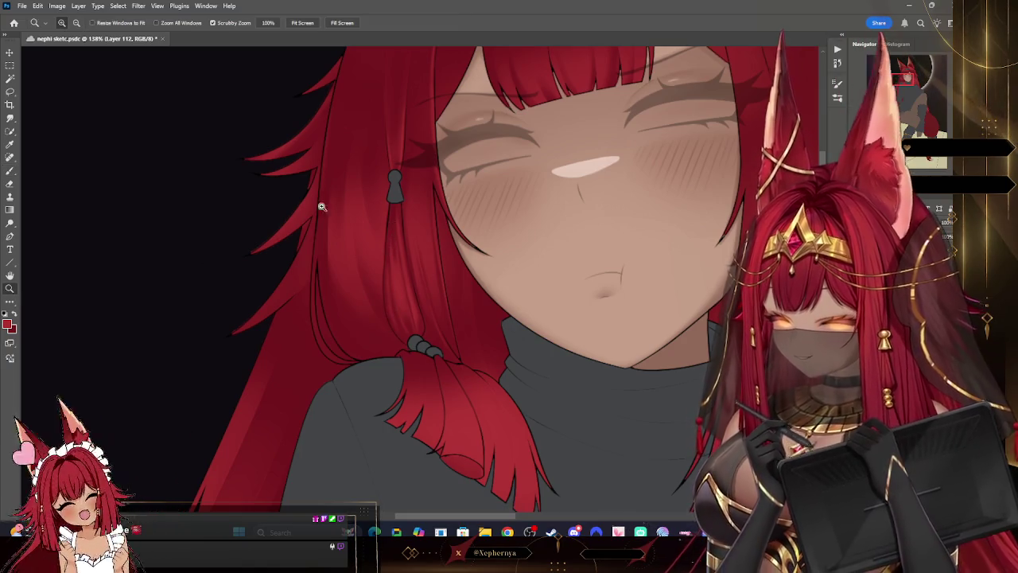
scroll(289, 212, "down", 5)
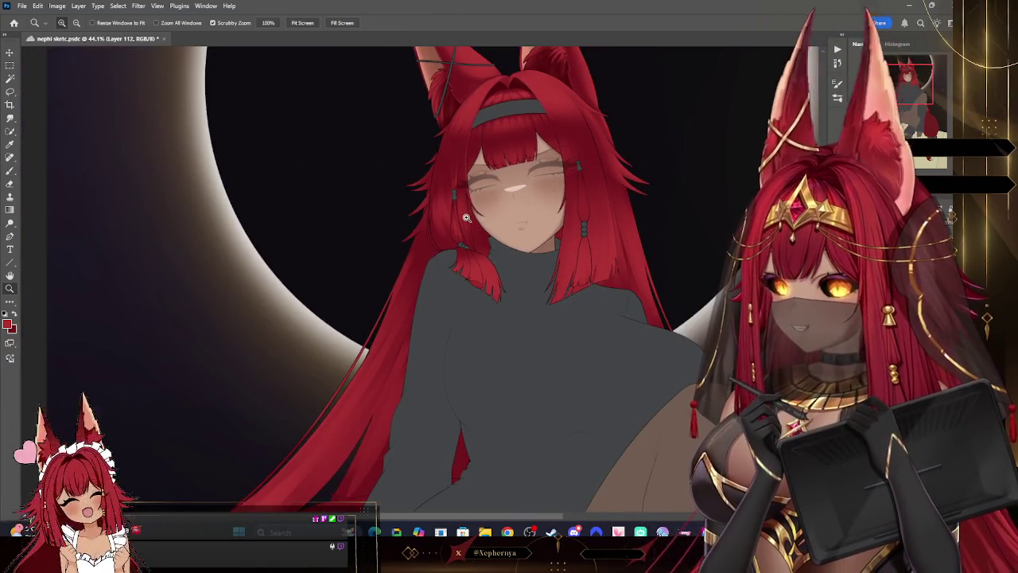
scroll(475, 224, "up", 4)
scroll(475, 223, "up", 3)
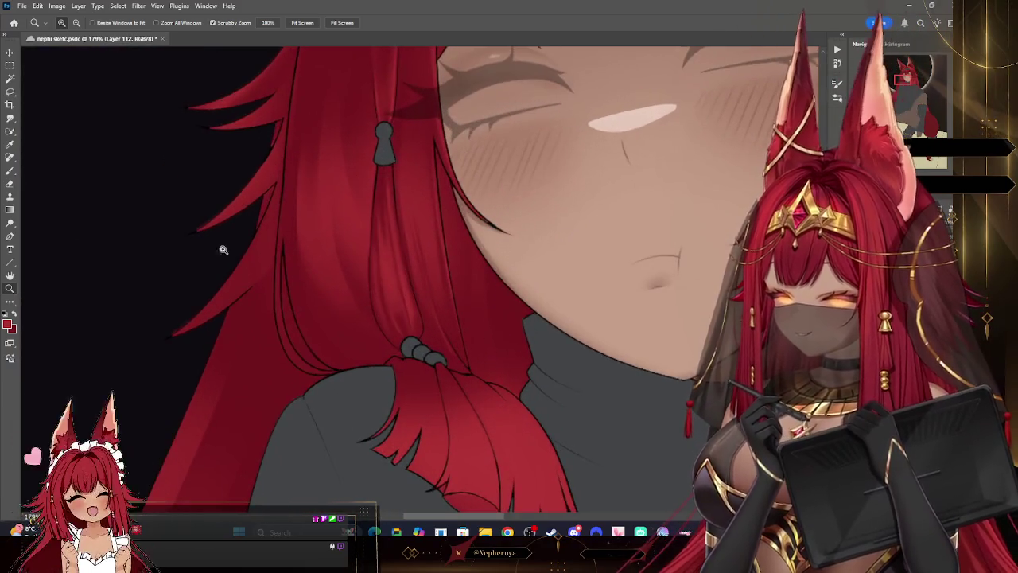
left_click(10, 170)
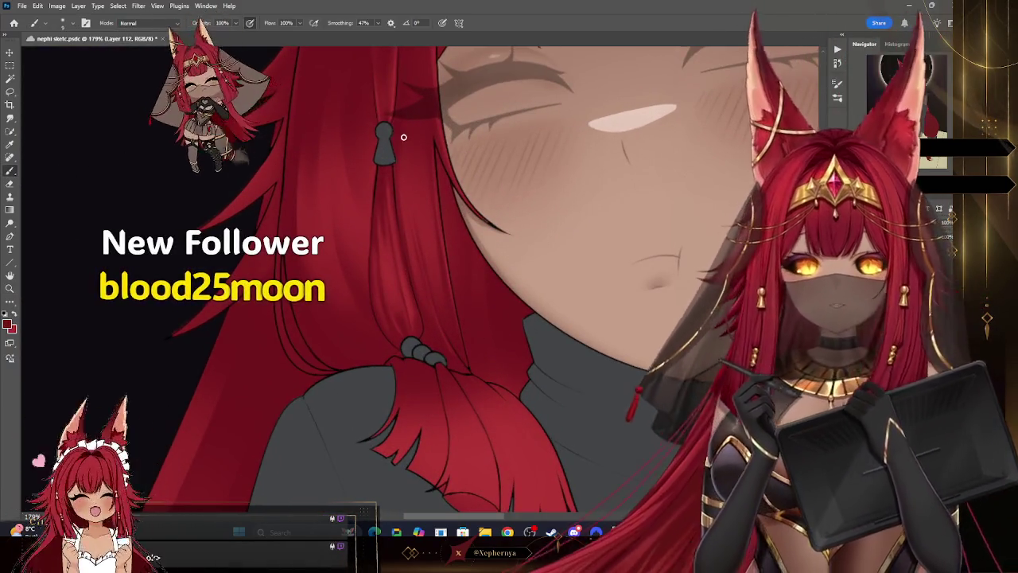
key("bracketright")
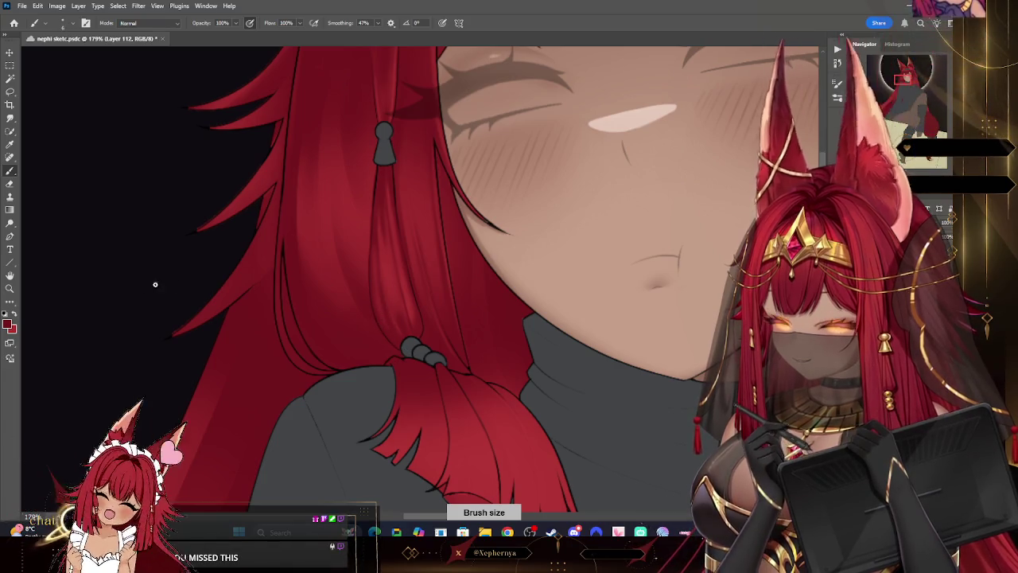
left_click(10, 288)
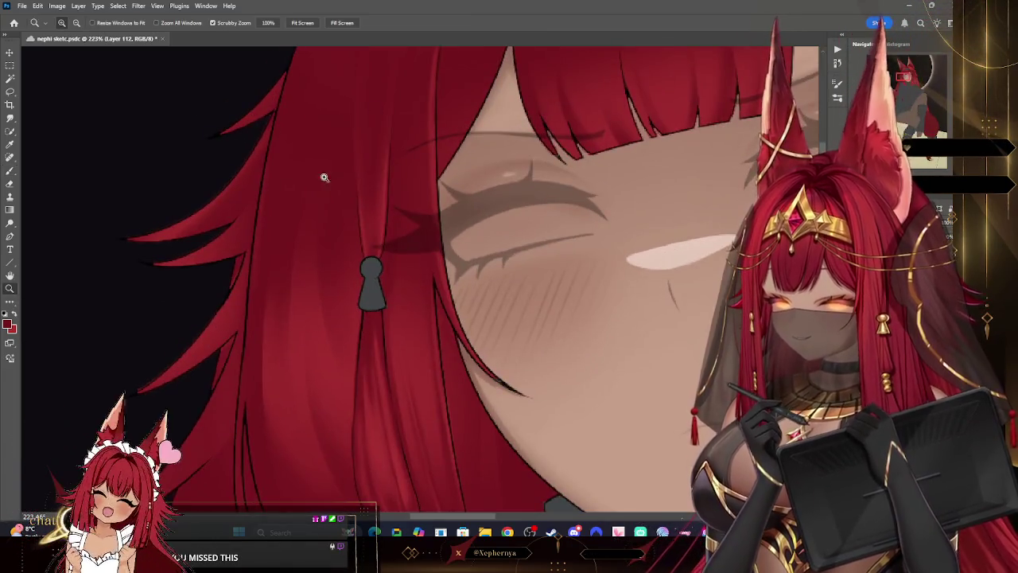
scroll(529, 146, "down", 5)
scroll(530, 146, "down", 2)
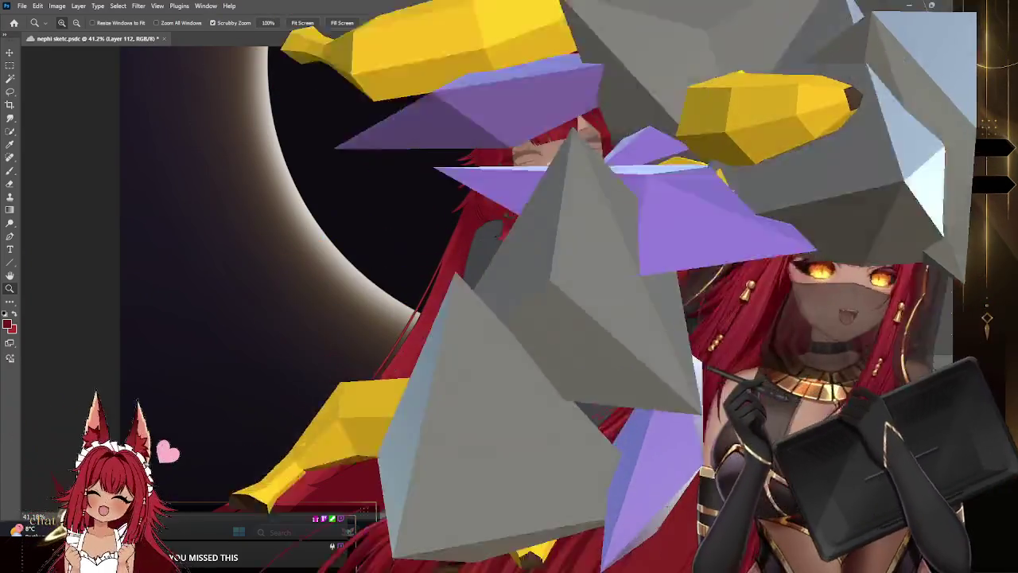
scroll(530, 146, "up", 2)
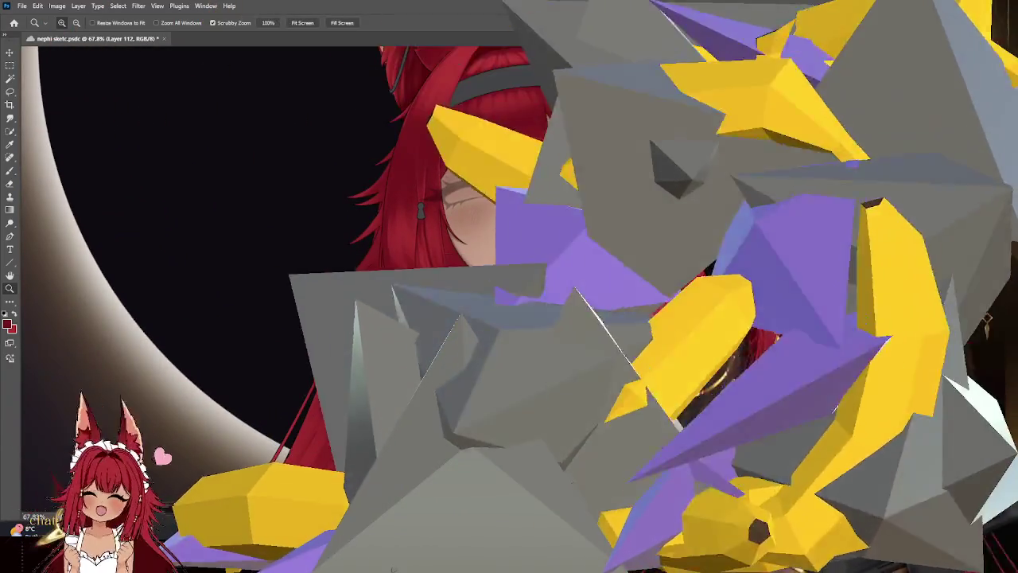
scroll(431, 130, "up", 2)
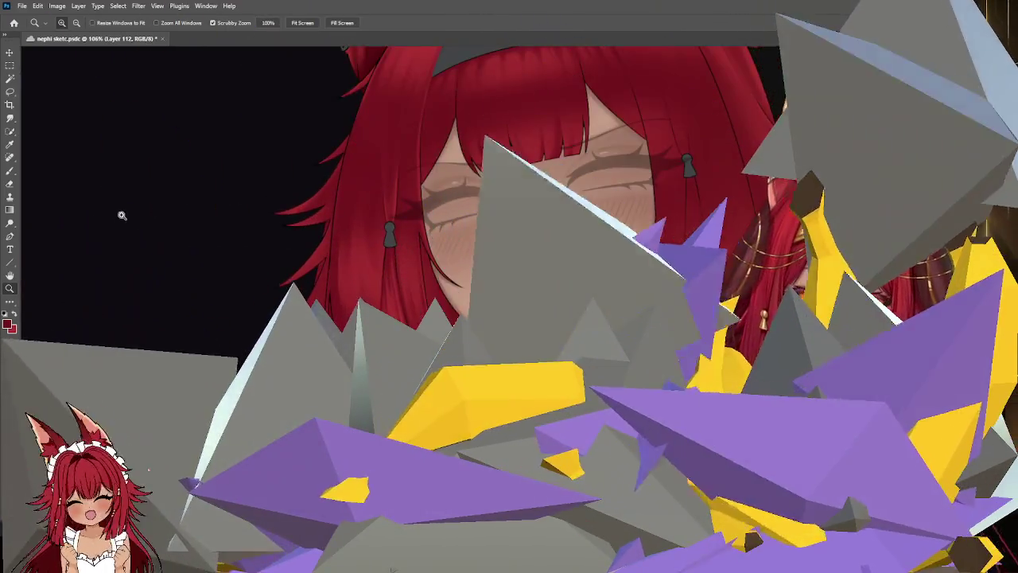
left_click(9, 171)
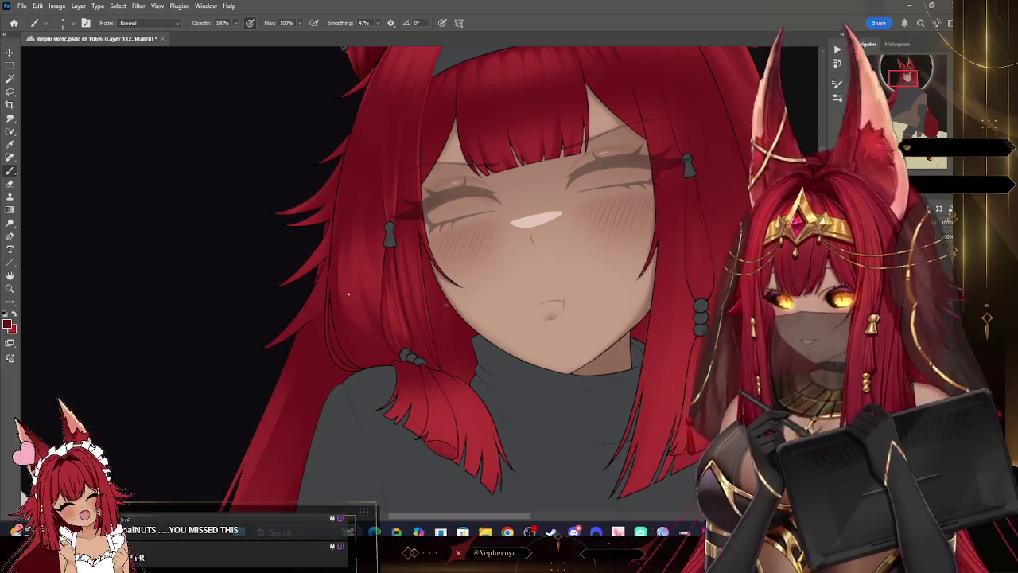
Step: Resize the brush and zoom the view onto the face and neck
key("bracketright")
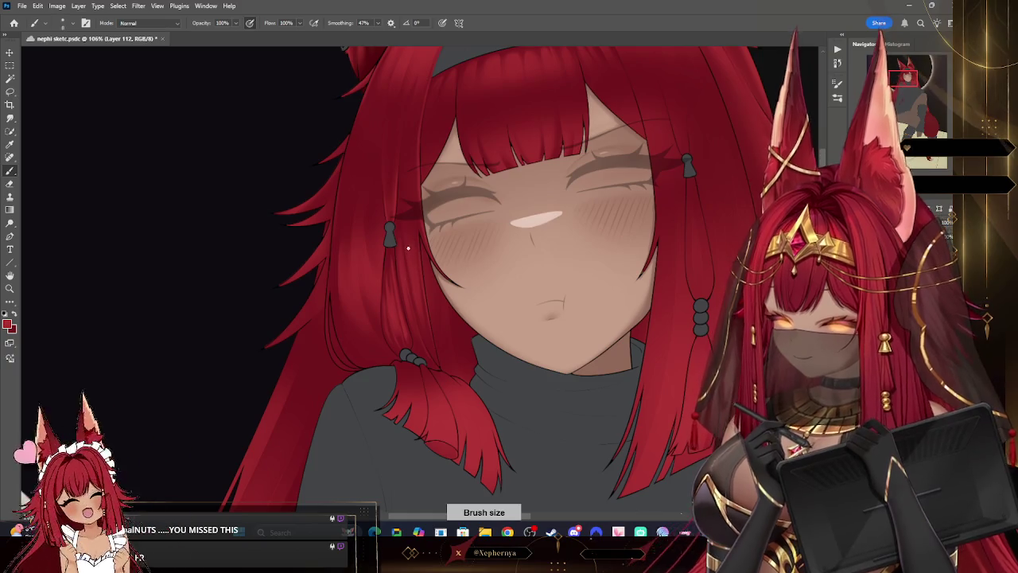
key("bracketleft")
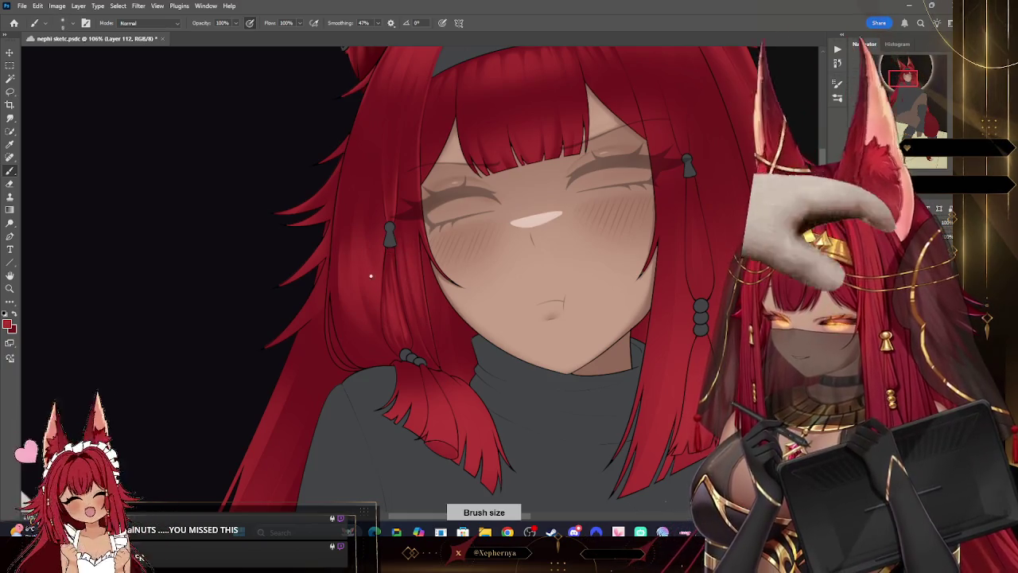
key("z")
left_click_drag(520, 370, 446, 370)
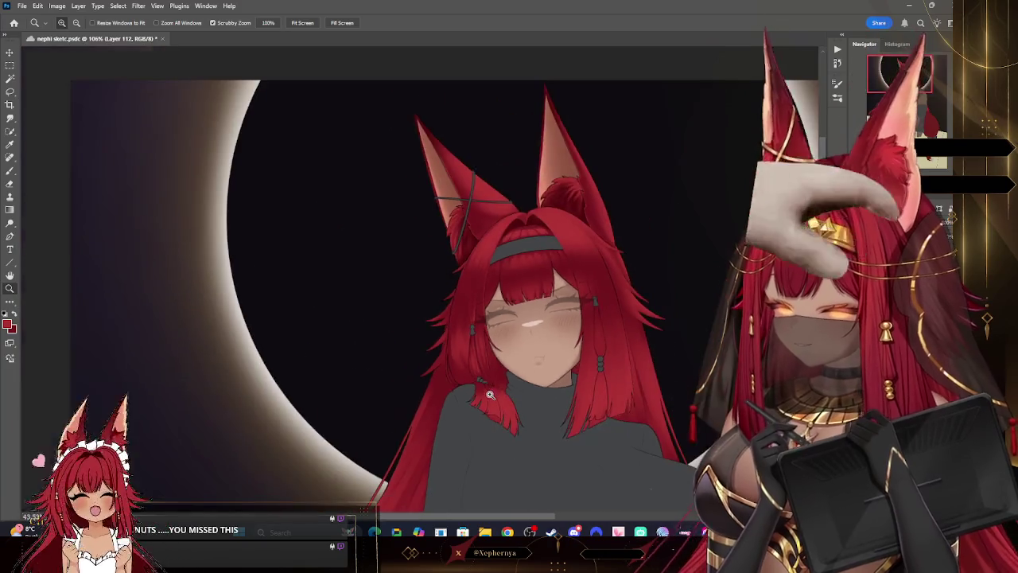
left_click_drag(545, 384, 584, 393)
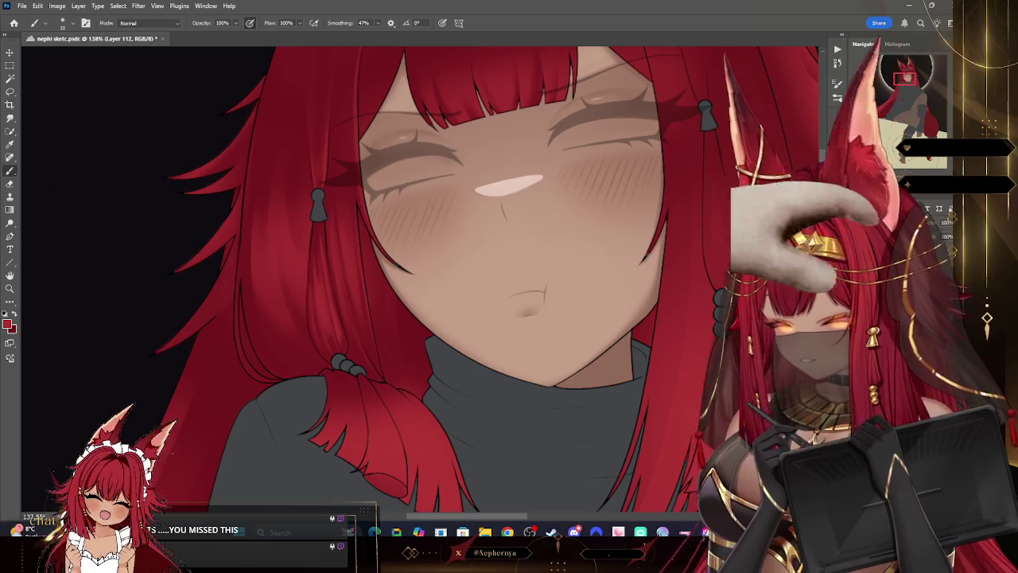
key("bracketright")
key("bracketright")
key("bracketright")
key("bracketright")
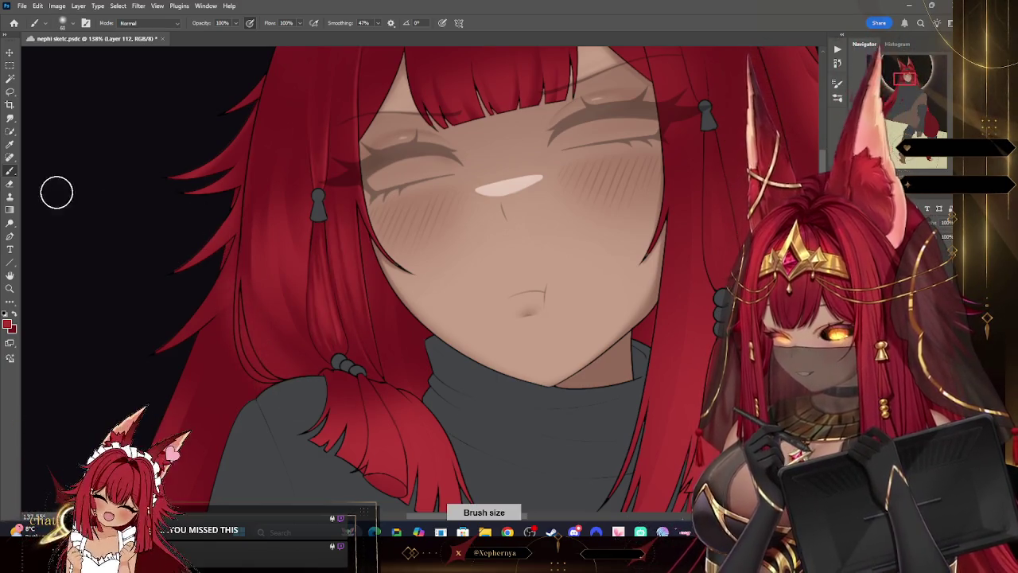
Step: Give the Eraser the Soft Round Pressure Opacity and Flow preset, then view the whole drawing
left_click(10, 184)
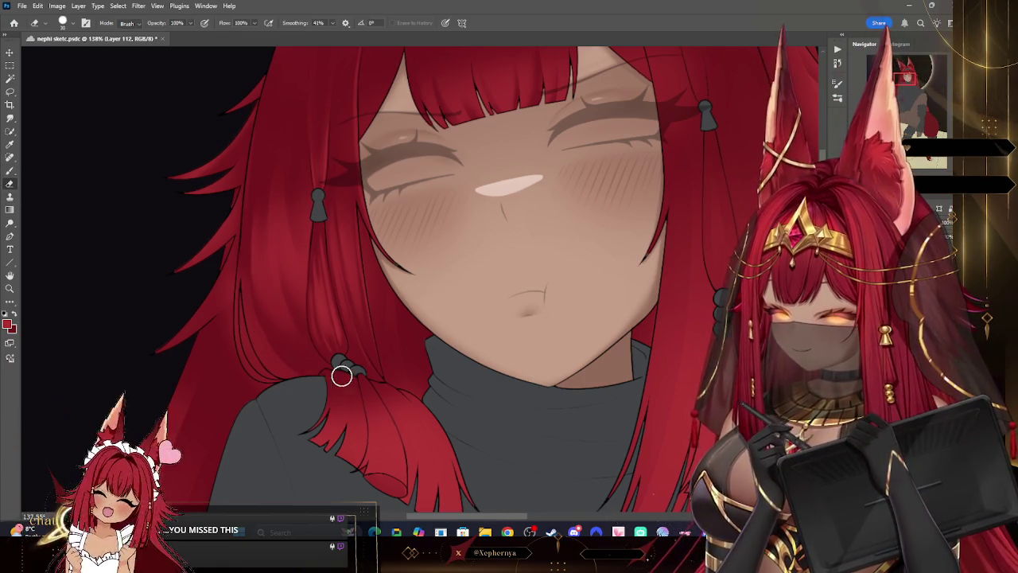
left_click(68, 23)
double_click(102, 215)
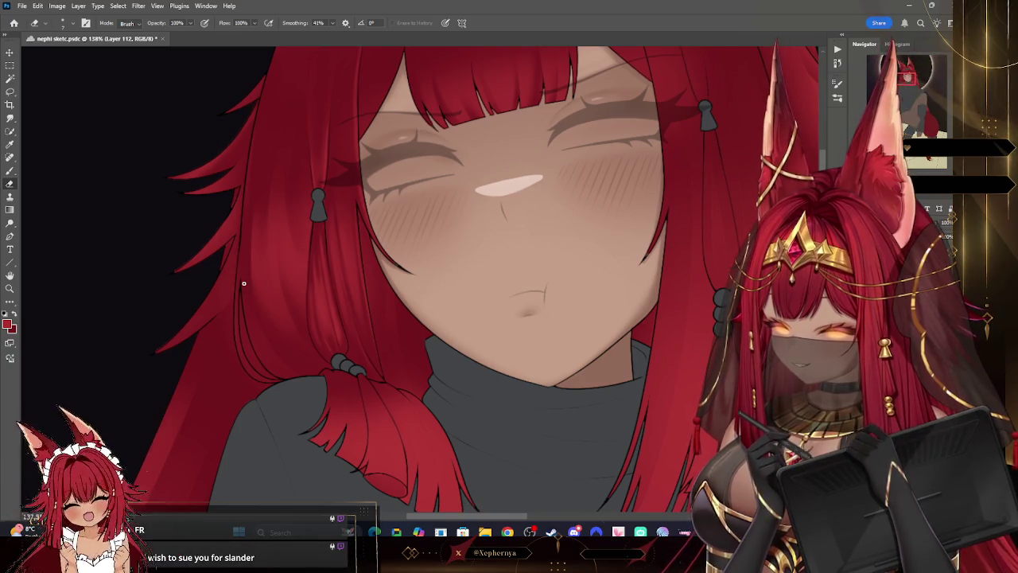
left_click(68, 24)
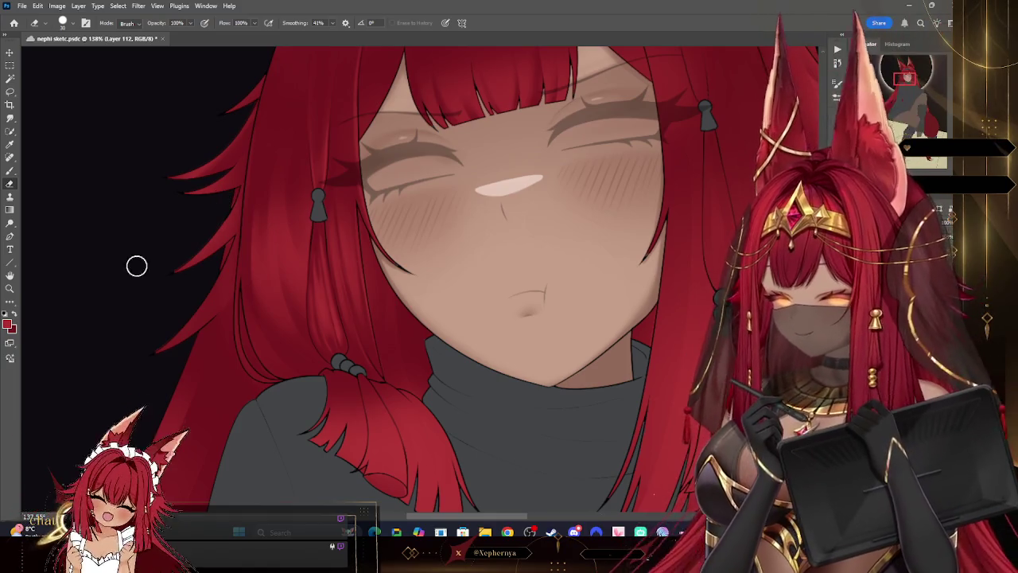
left_click(9, 288)
mouse_move(501, 237)
left_mouse_down()
mouse_move(448, 141)
mouse_move(573, 144)
left_mouse_up()
key("b")
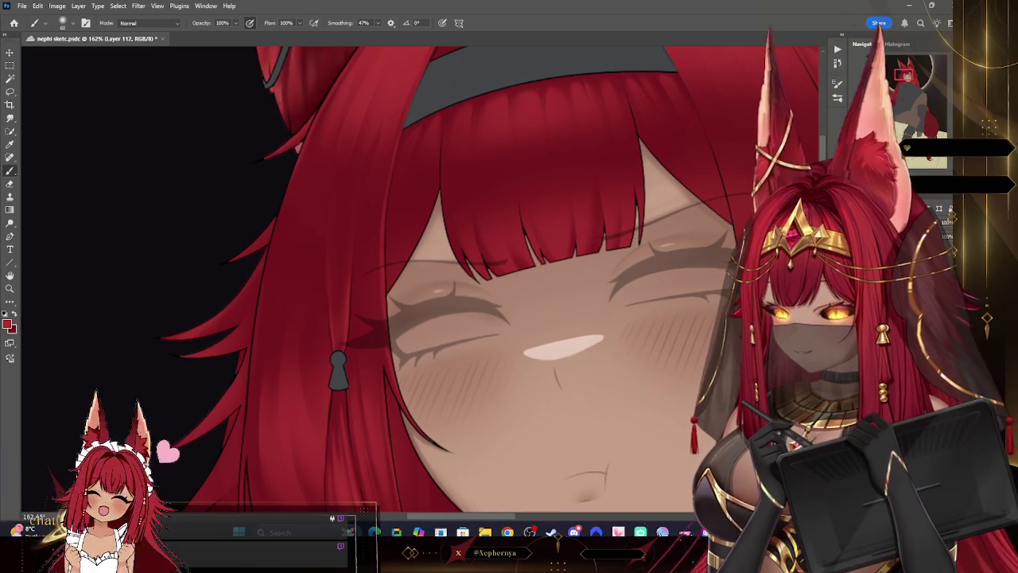
Step: Paint the bangs with a 10 px brush, then zoom out to the full head and back to the hair beads
key("bracketleft")
key("bracketleft")
key("bracketleft")
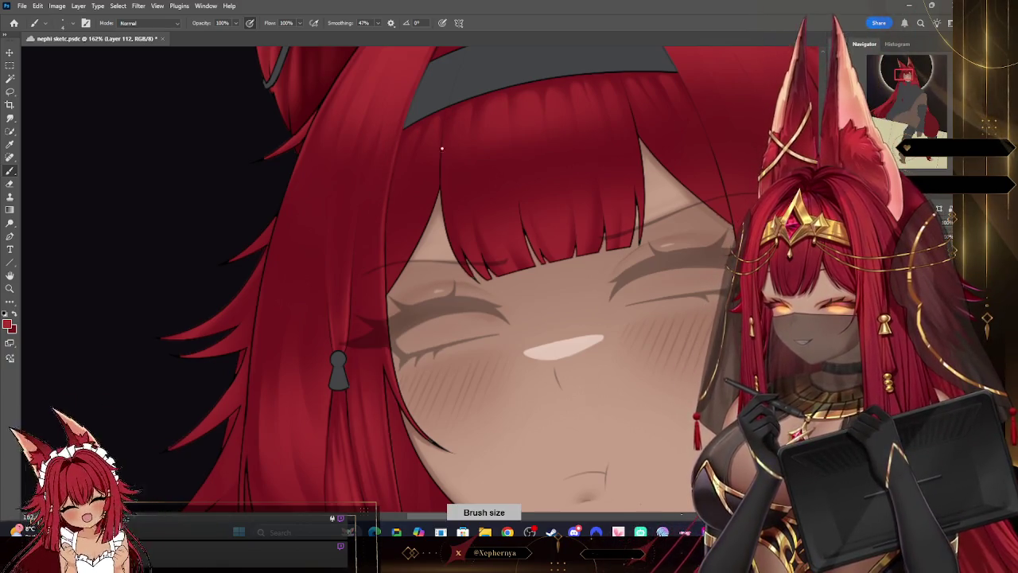
key("bracketright")
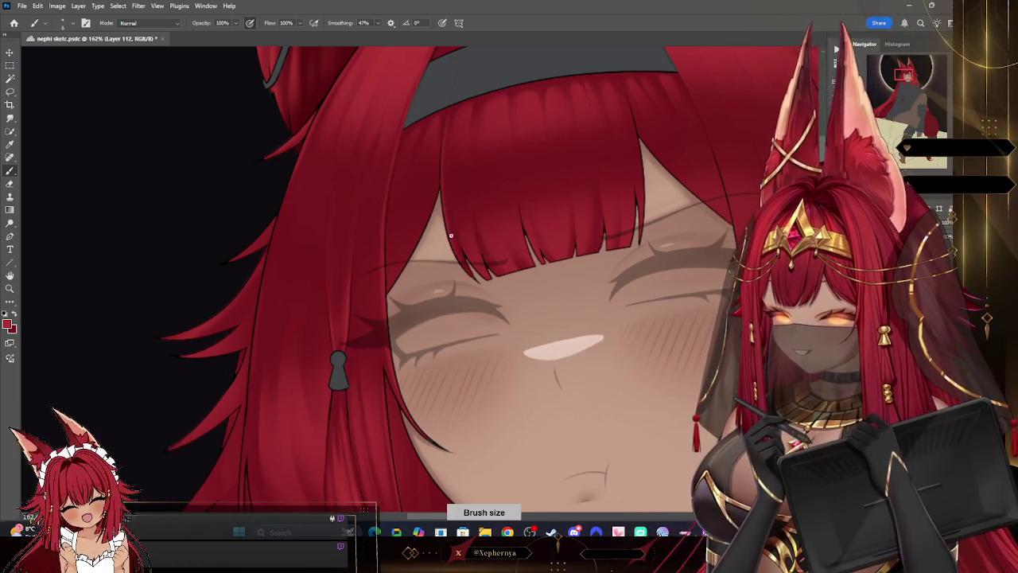
key("bracketleft")
key("bracketleft")
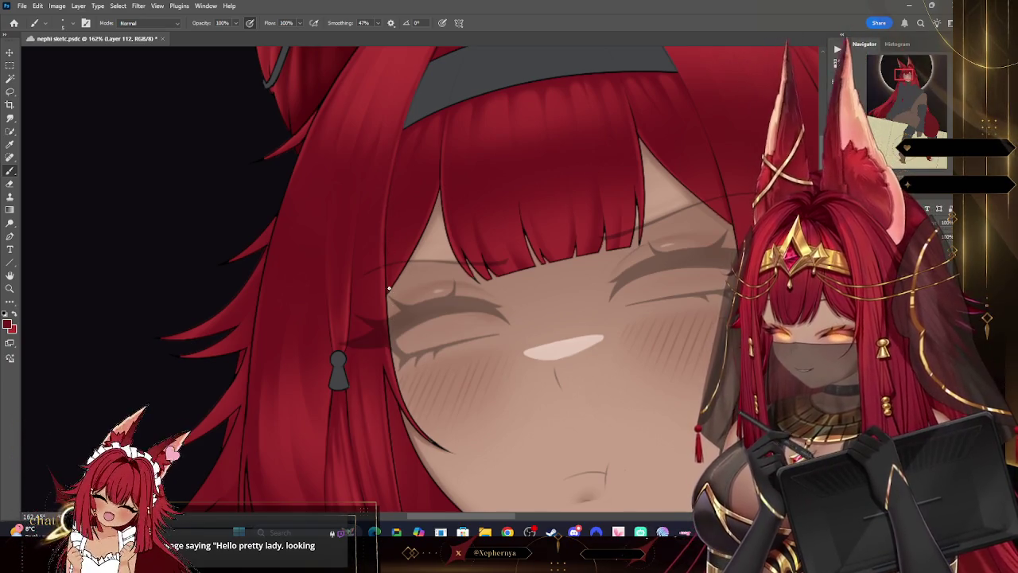
key("z")
left_click_drag(298, 254, 199, 255)
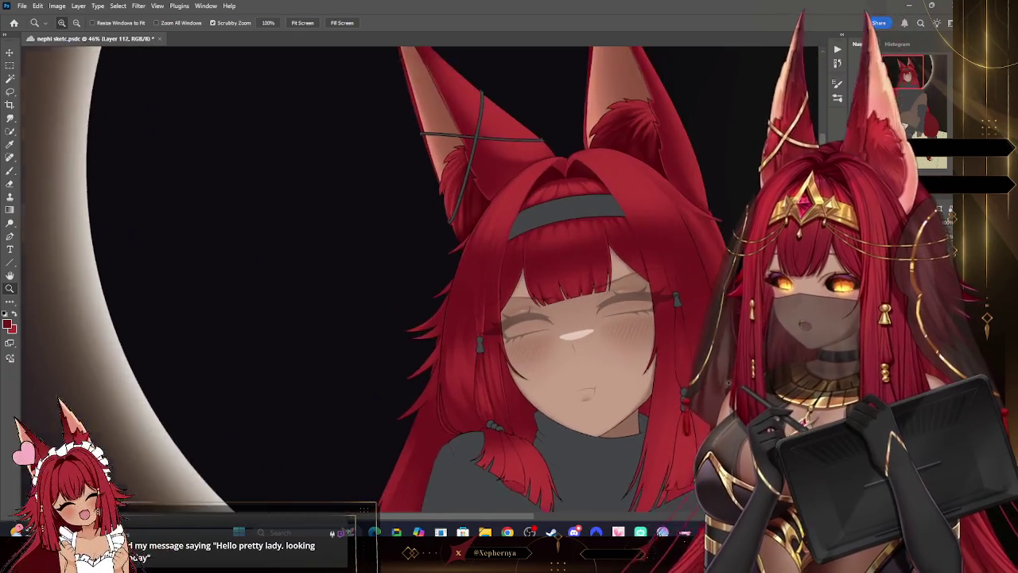
left_click(681, 300)
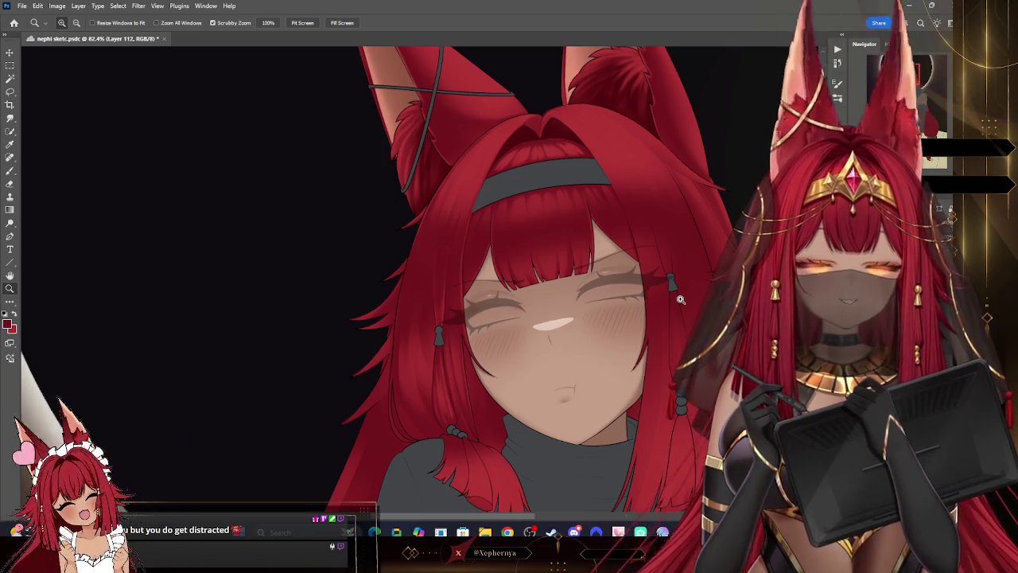
scroll(583, 393, "down", 5)
Step: Pick a tiny-tipped brush preset and pan the view onto the headband and bangs
scroll(586, 371, "up", 8)
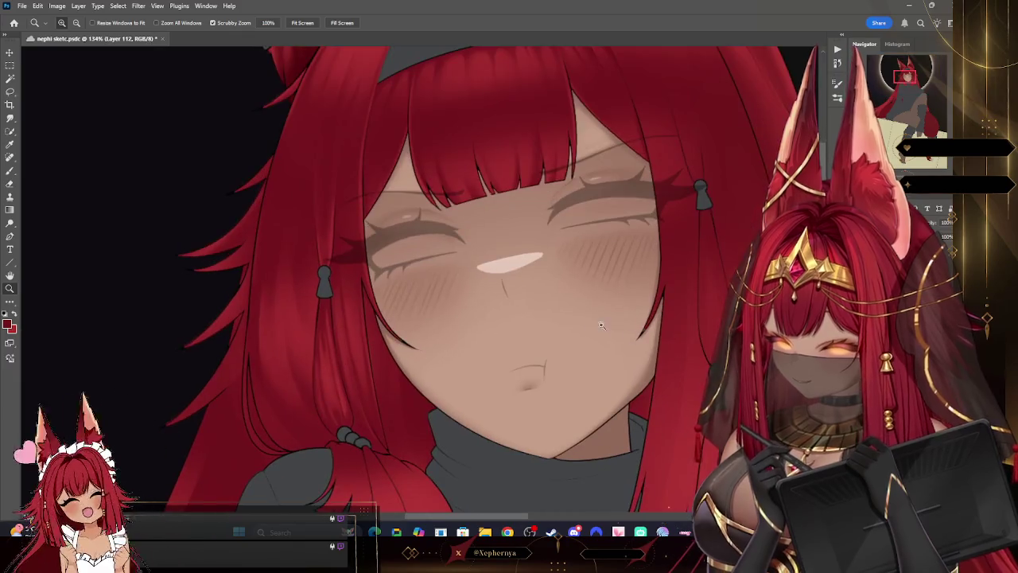
scroll(587, 371, "up", 1)
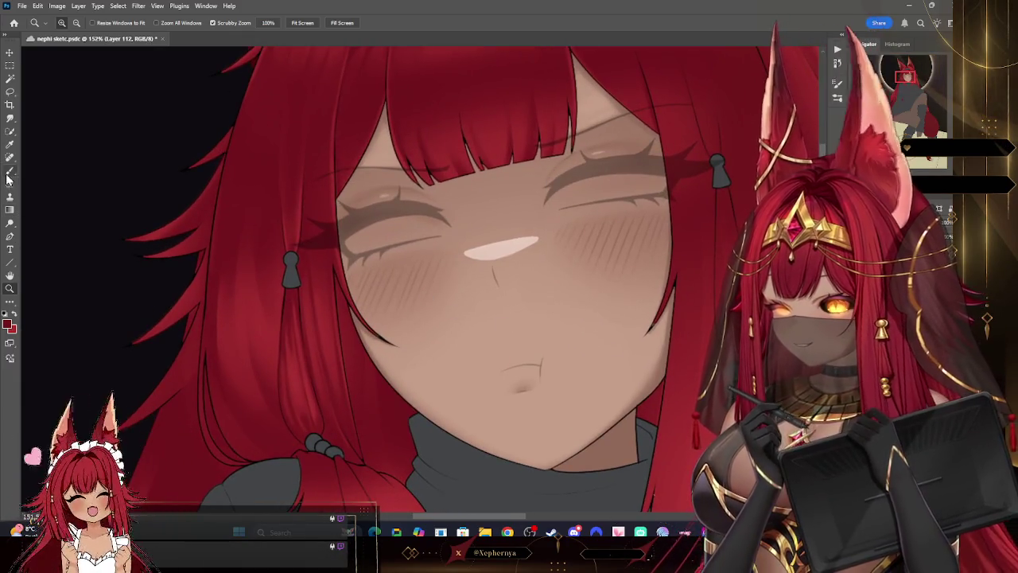
key("b")
left_click(144, 131)
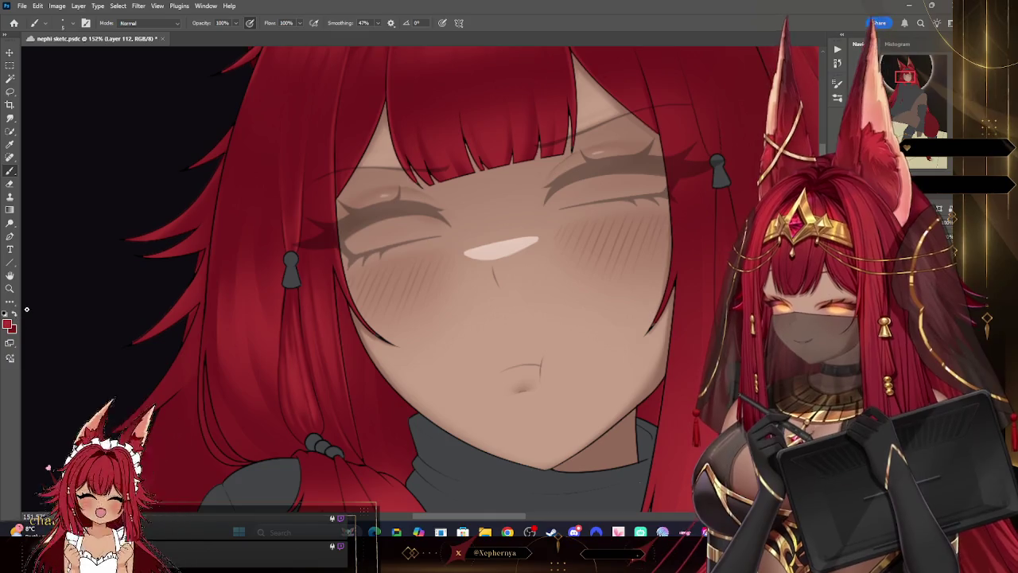
key("bracketright")
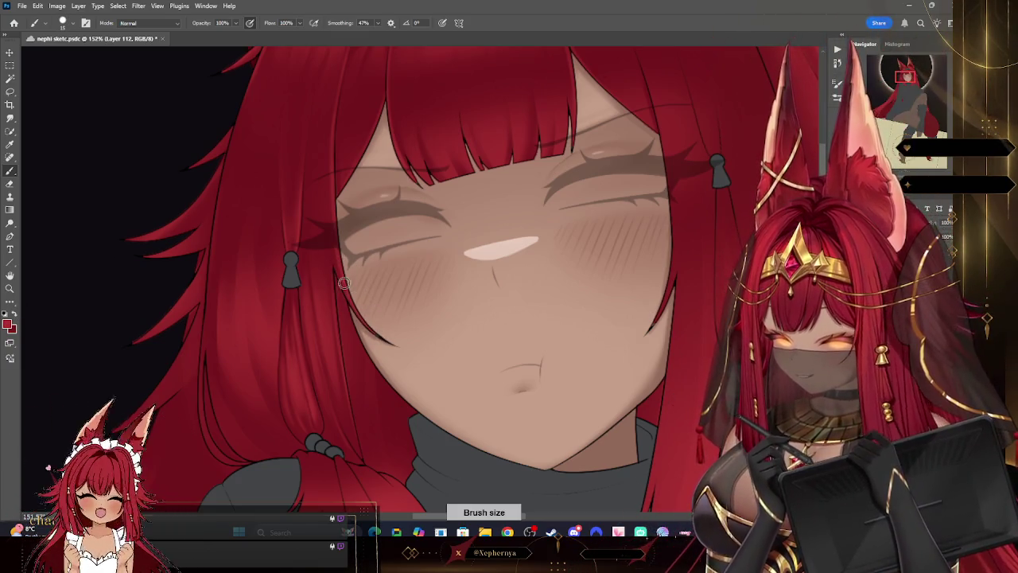
key("bracketleft")
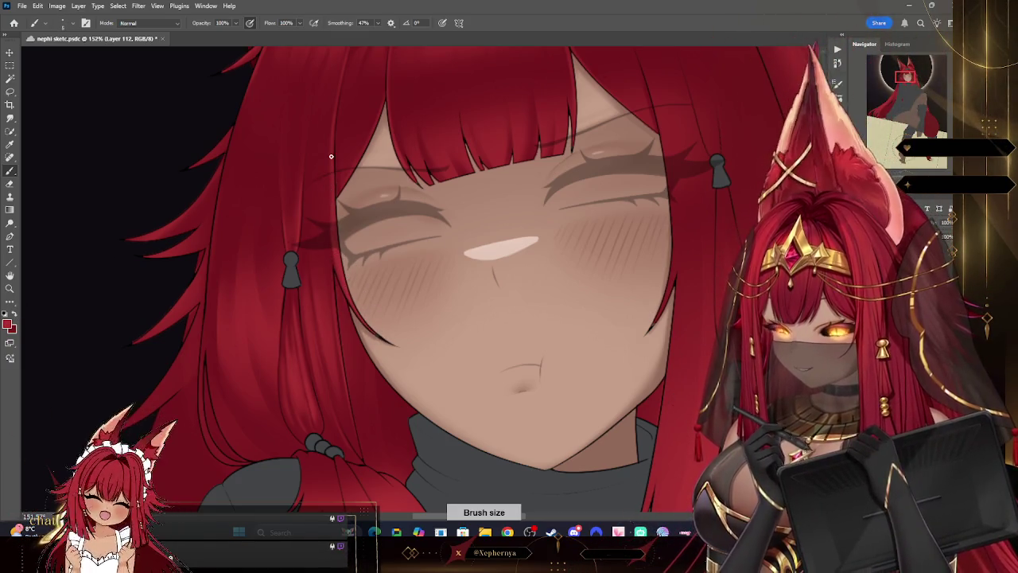
left_click_drag(904, 78, 894, 73)
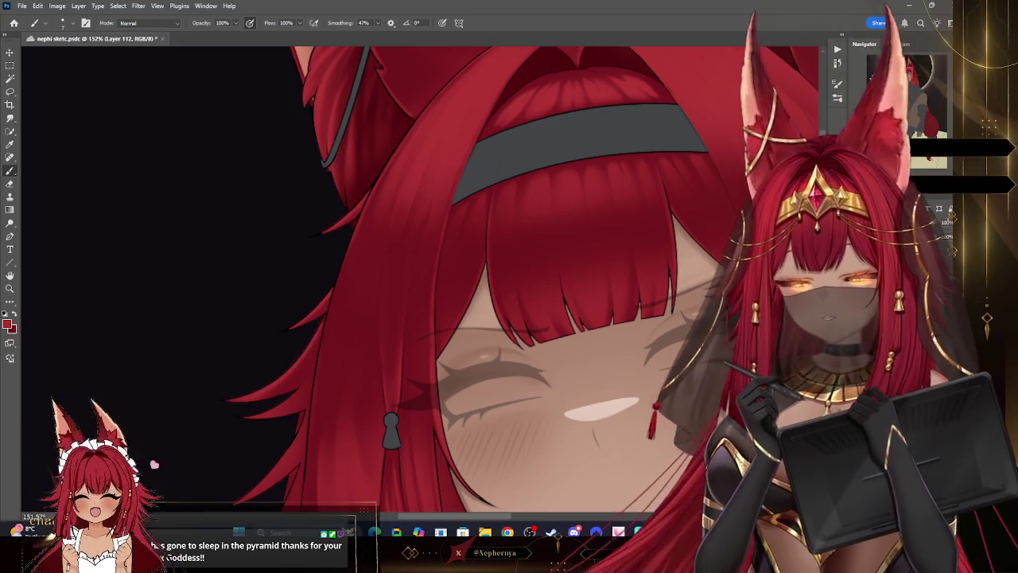
left_click_drag(403, 236, 484, 136)
left_click_drag(450, 257, 429, 237)
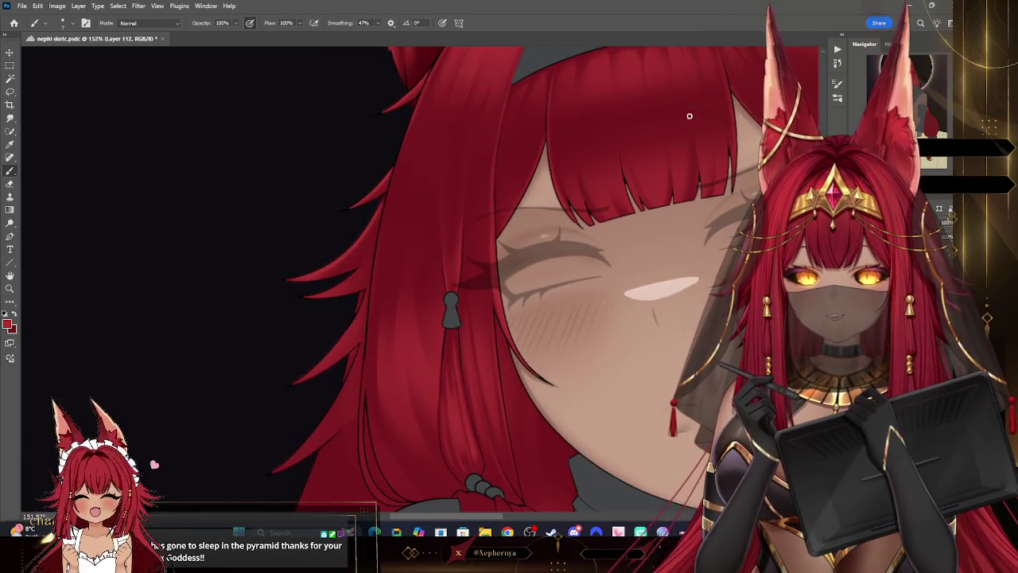
key("bracketright")
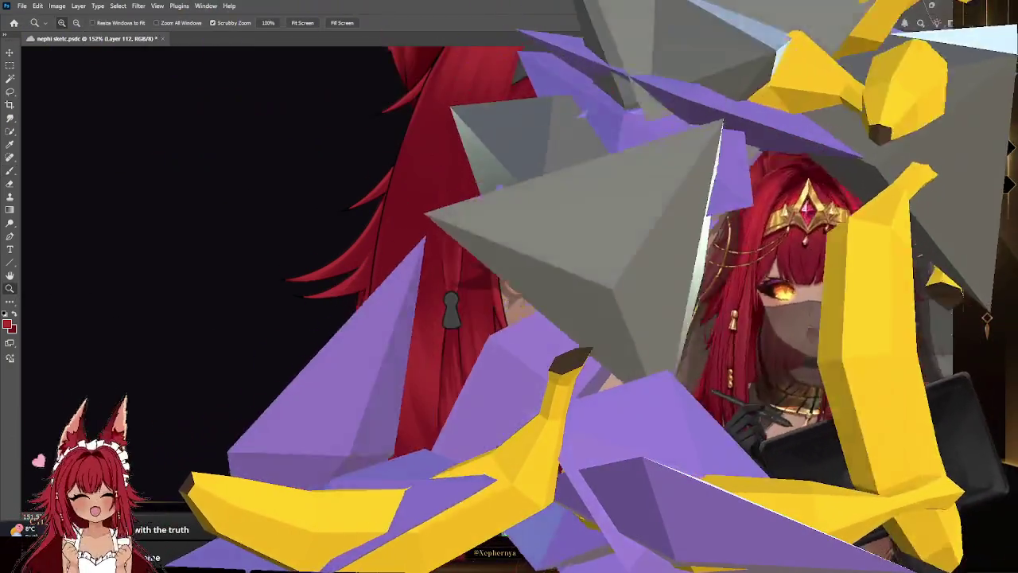
Step: Zoom out, then back in toward the ears, and set the Brush to 15 px
key("z")
left_click_drag(510, 318, 318, 318)
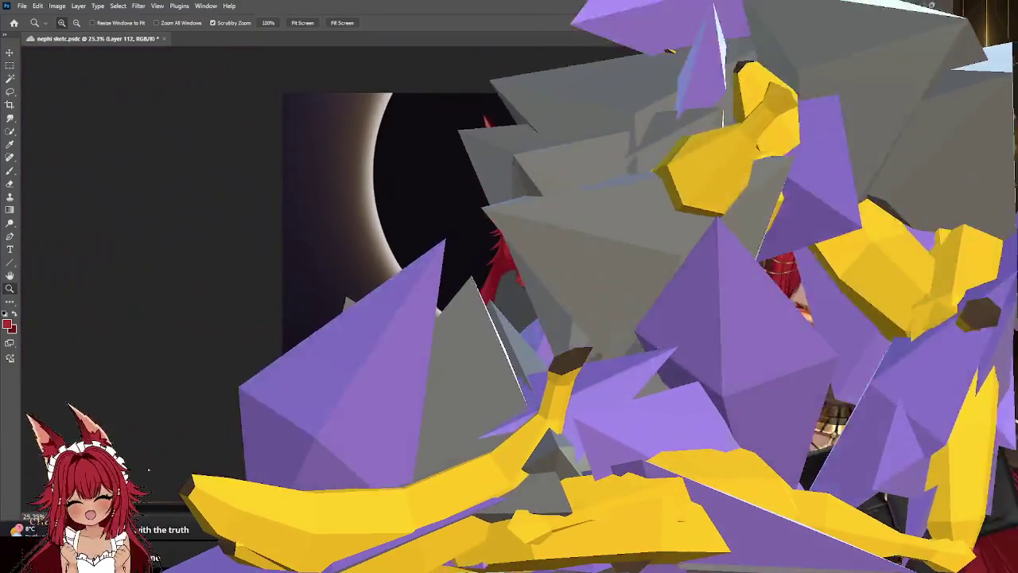
mouse_move(383, 125)
left_mouse_down()
mouse_move(494, 125)
mouse_move(611, 192)
mouse_move(625, 216)
left_mouse_up()
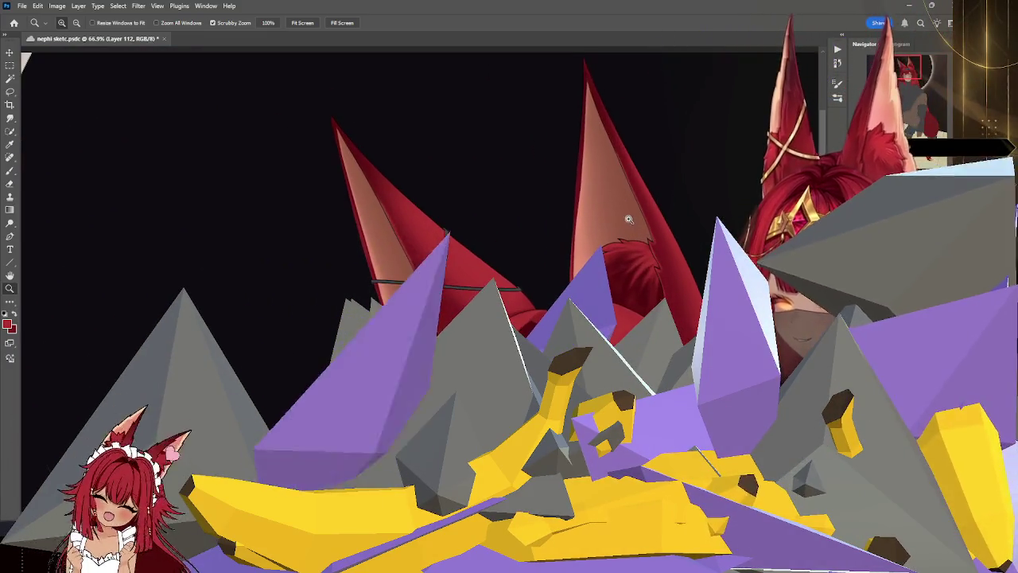
left_click(10, 171)
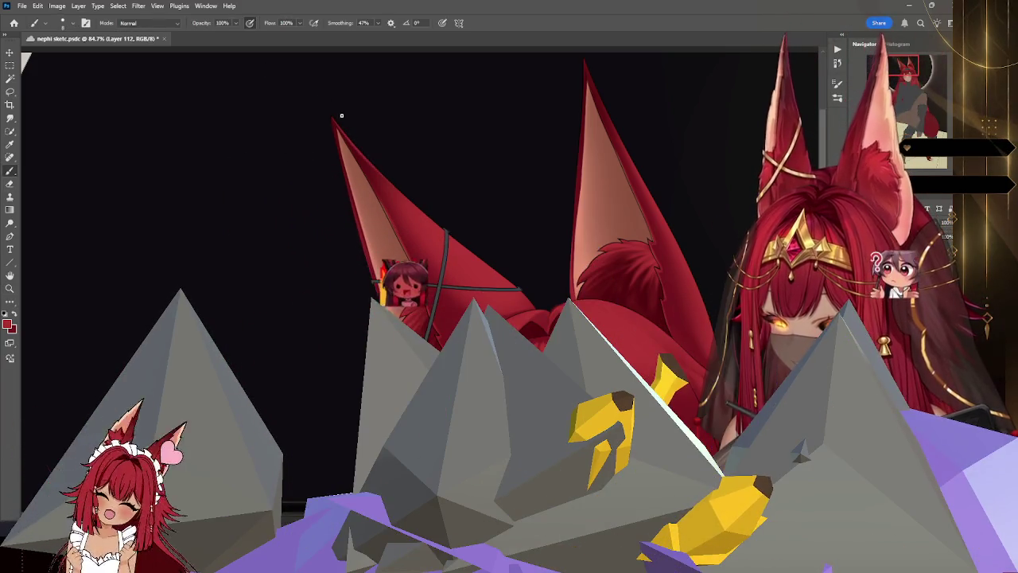
key("bracketright")
key("bracketright")
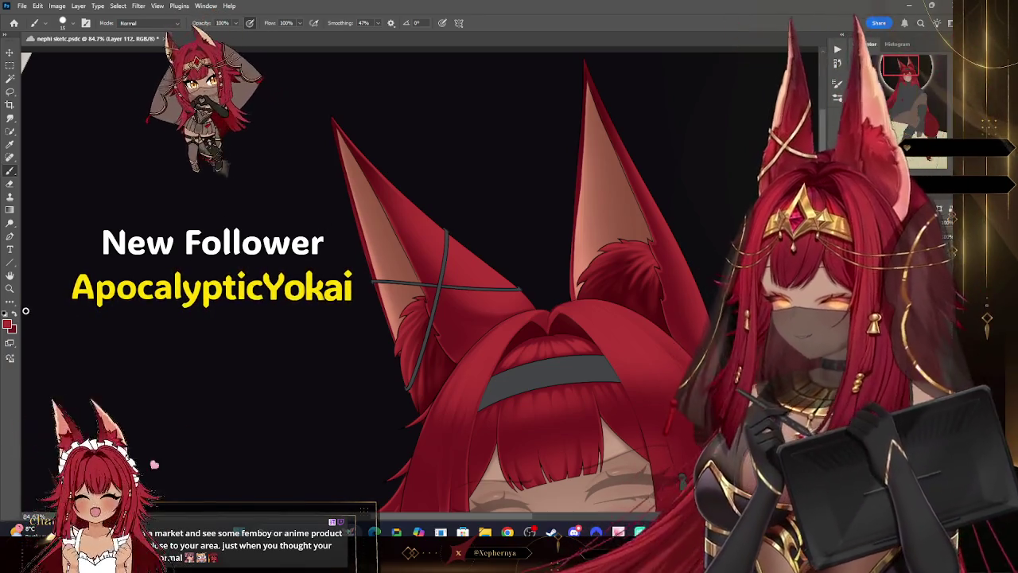
Step: Try a 20 px brush size, then return it to 15 px
right_click(86, 83)
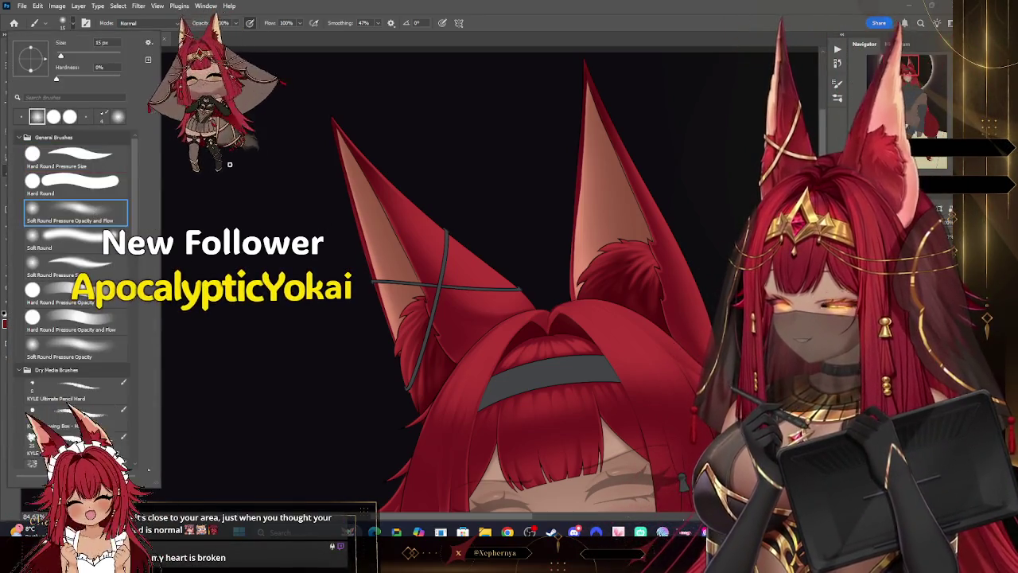
key("Escape")
key("bracketright")
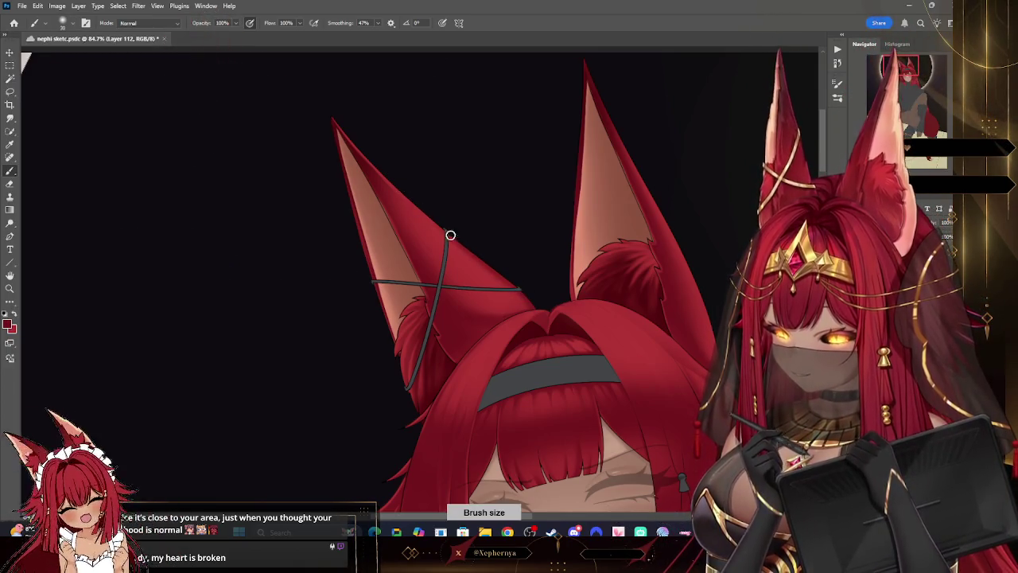
right_click(86, 47)
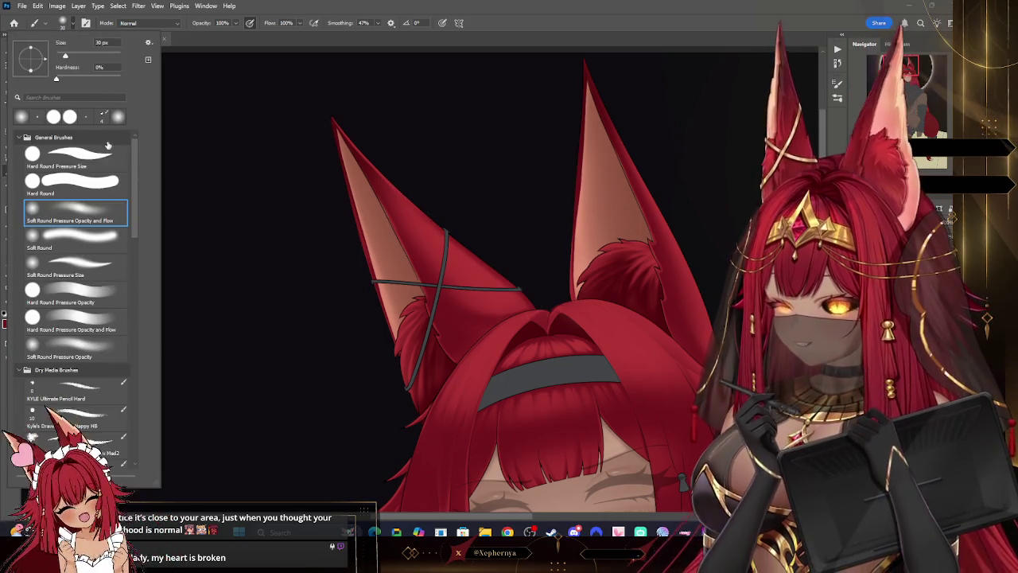
key("Escape")
key("bracketleft")
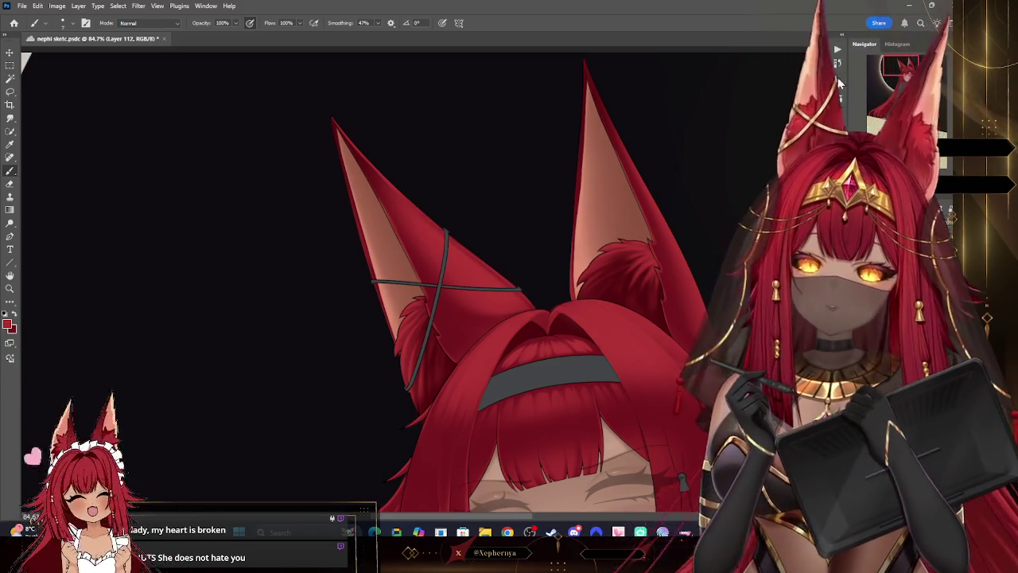
Step: Rotate the canvas upside down to check the ears, reset it, and zoom out to the whole eclipse
scroll(502, 238, "down", 2)
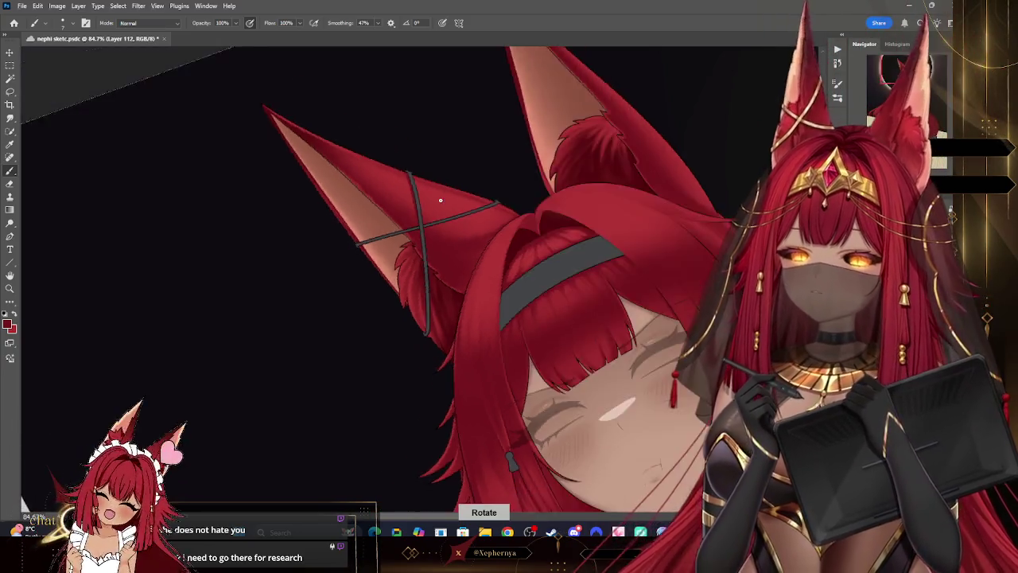
left_click_drag(441, 200, 400, 192)
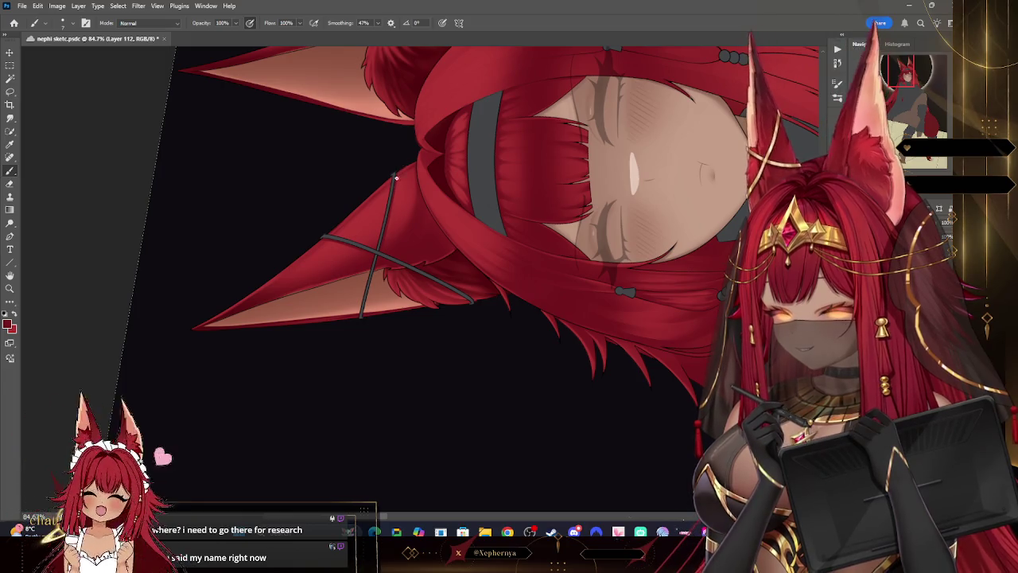
key("r")
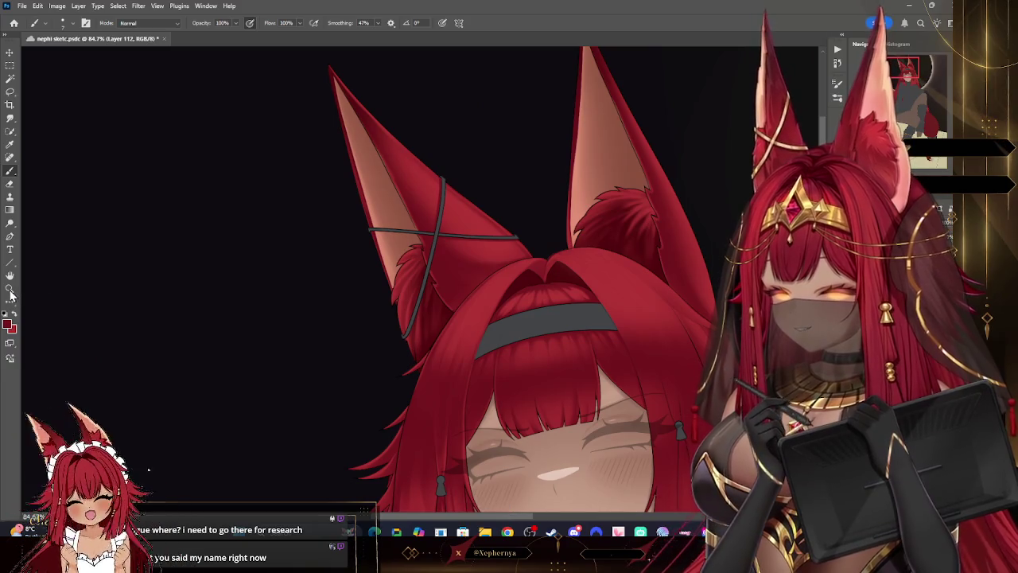
key("z")
key("ctrl+0")
left_click_drag(602, 197, 581, 182)
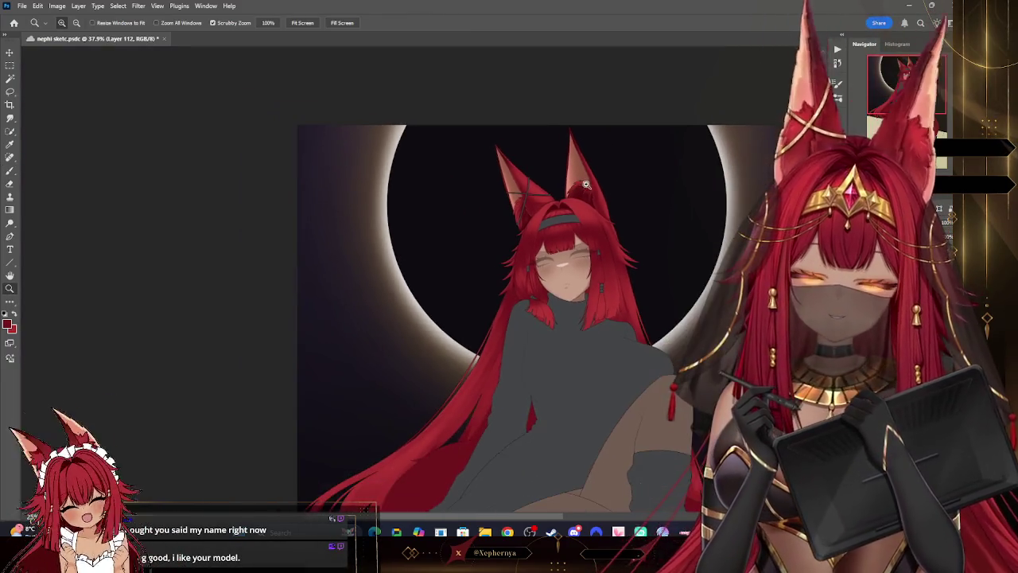
left_click(676, 260)
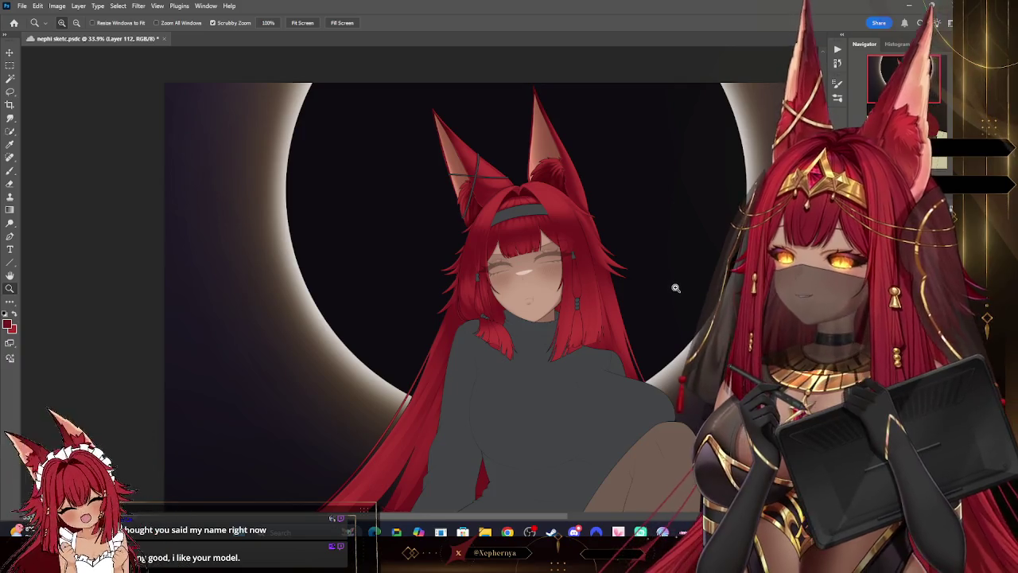
mouse_move(644, 242)
left_mouse_down()
mouse_move(618, 198)
mouse_move(649, 249)
left_mouse_up()
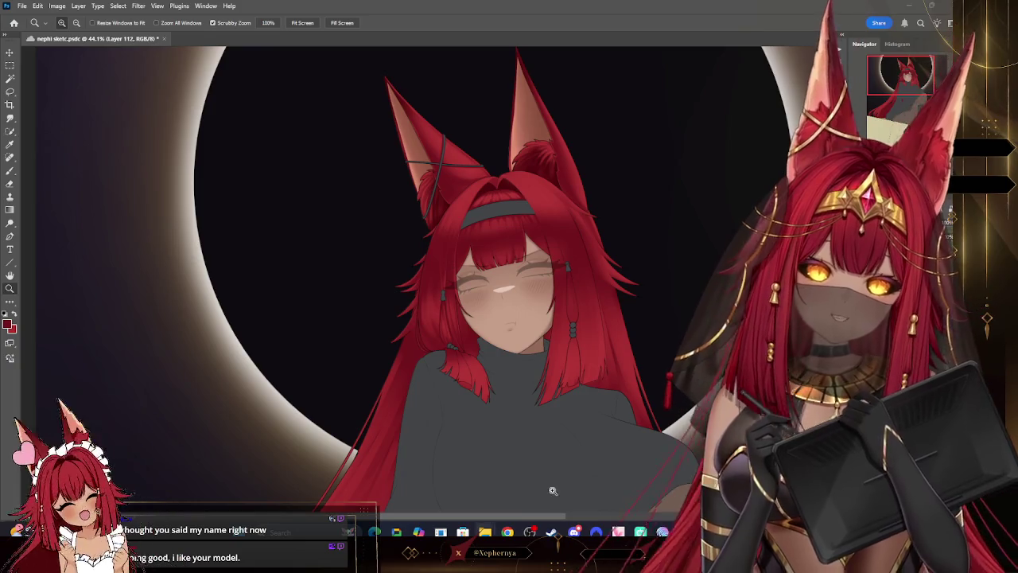
left_click(619, 394)
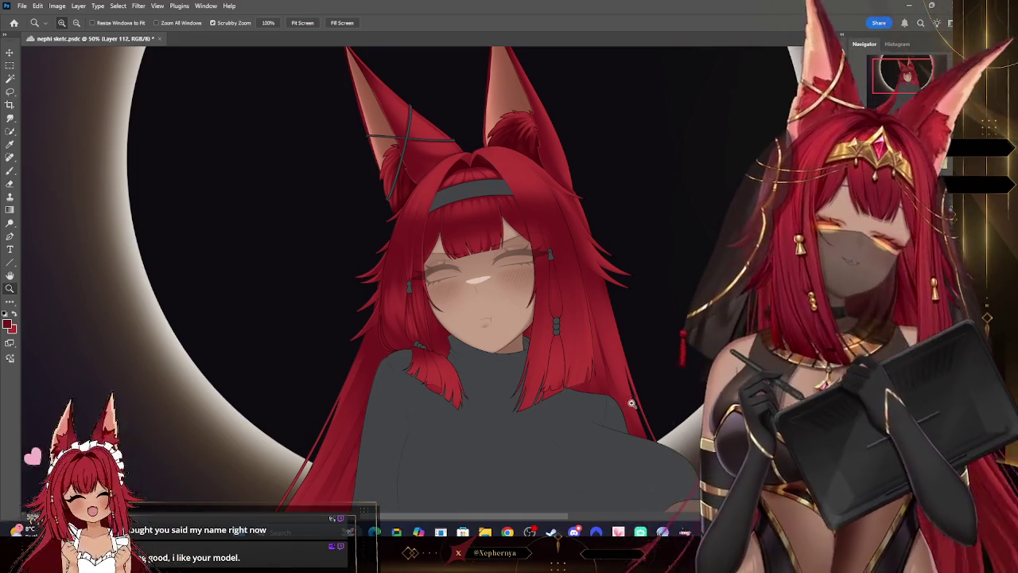
left_click(10, 289)
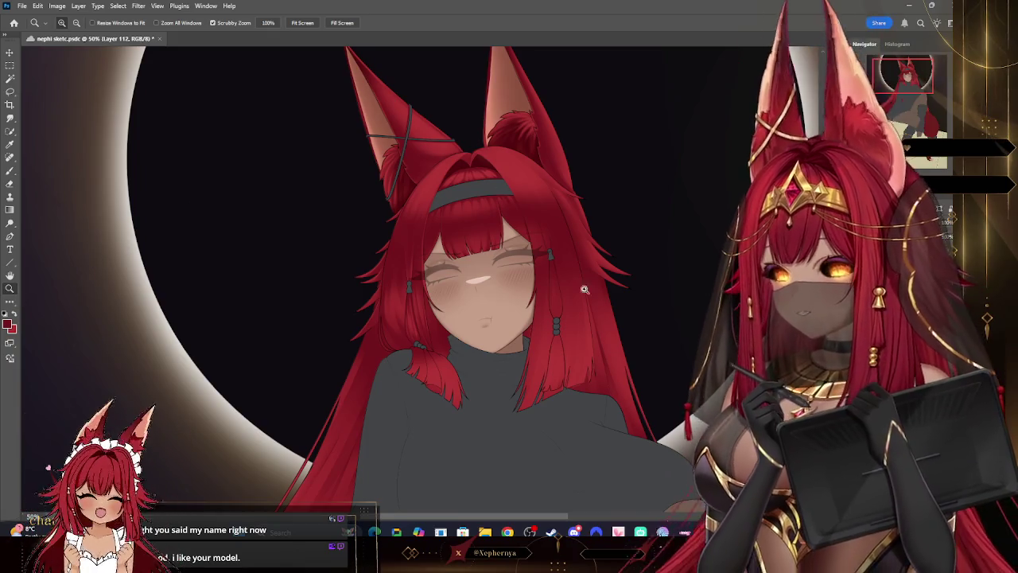
scroll(622, 332, "down", 2)
scroll(628, 318, "down", 2)
scroll(628, 238, "up", 3)
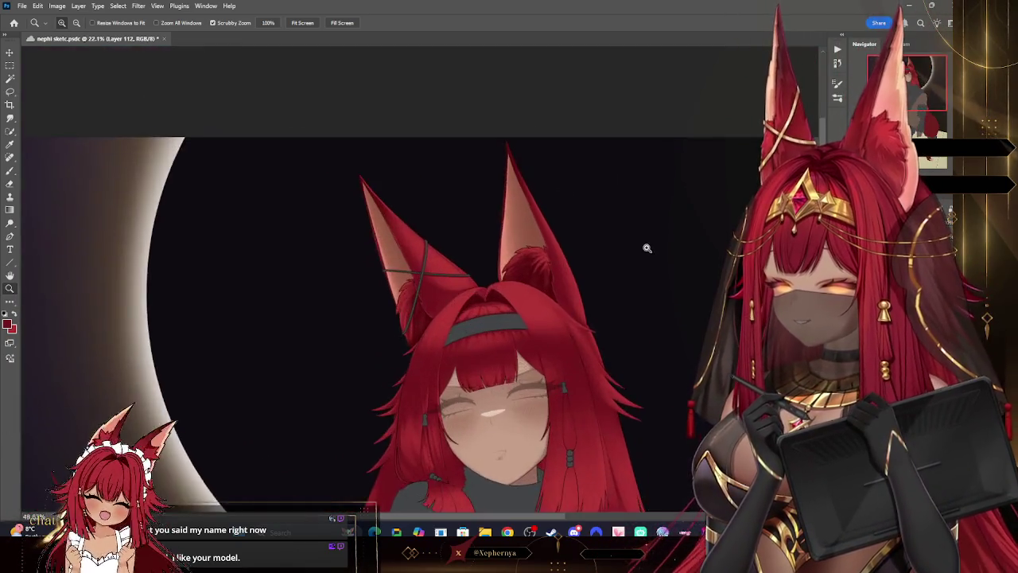
scroll(618, 250, "down", 3)
scroll(652, 275, "down", 2)
scroll(643, 334, "up", 2)
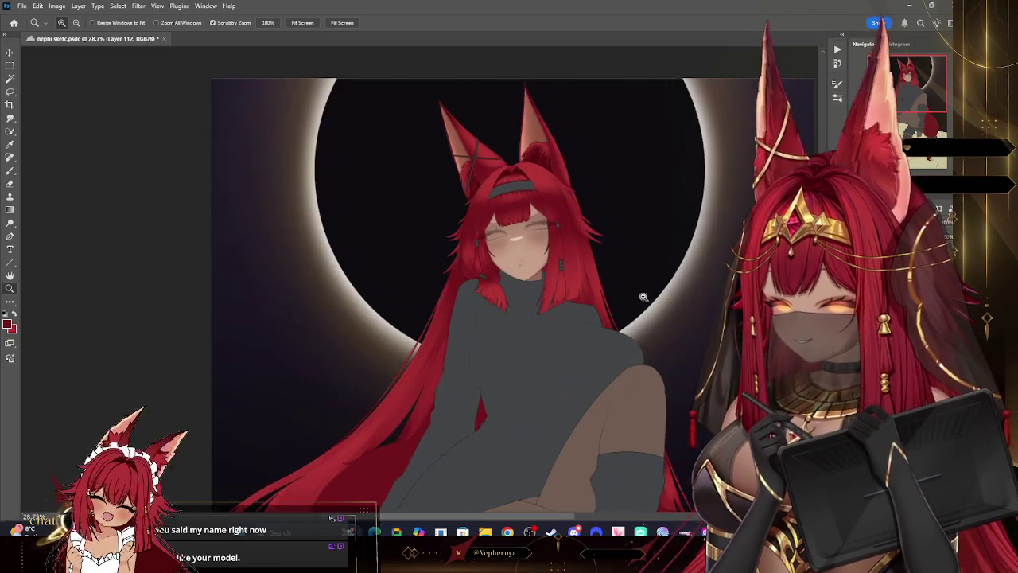
scroll(654, 287, "up", 1)
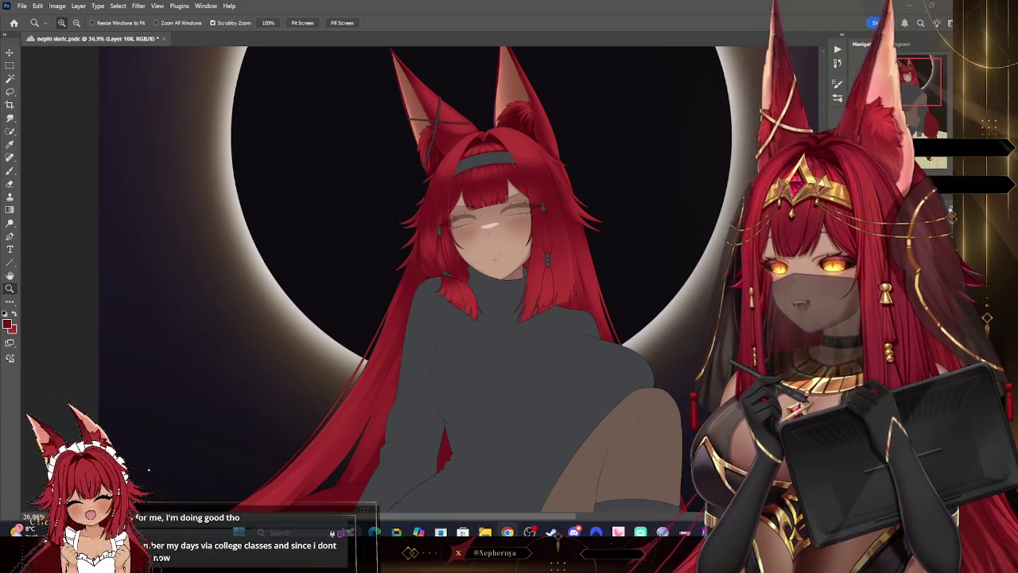
Step: Bring the Chrome window playing YouTube to the front
key("alt+Tab")
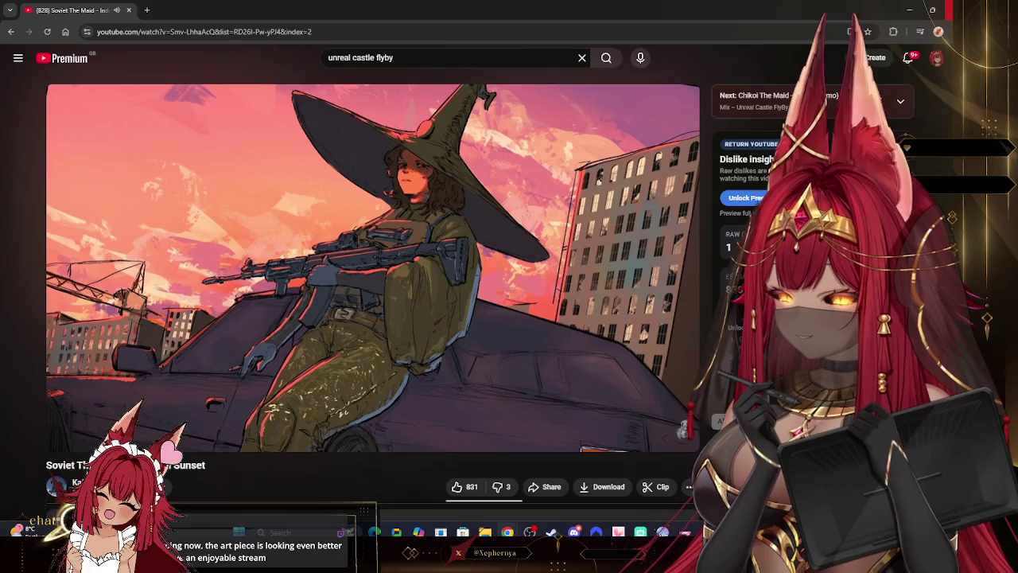
Step: Return to the Photoshop document with the fox-girl drawing
key("alt+Tab")
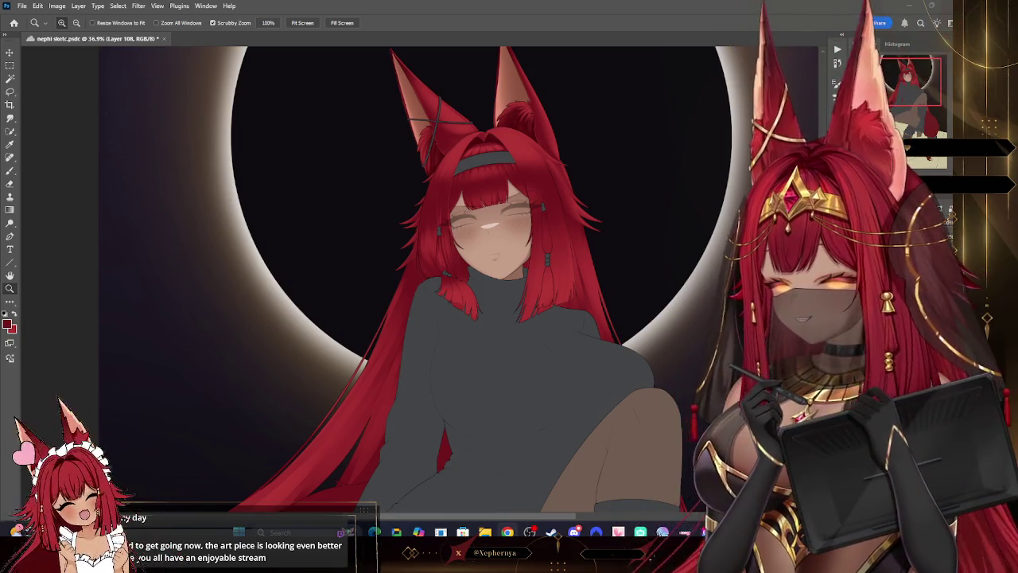
Step: Scroll the canvas, then pick the Brush tool and enlarge it slightly
scroll(488, 151, "up", 5)
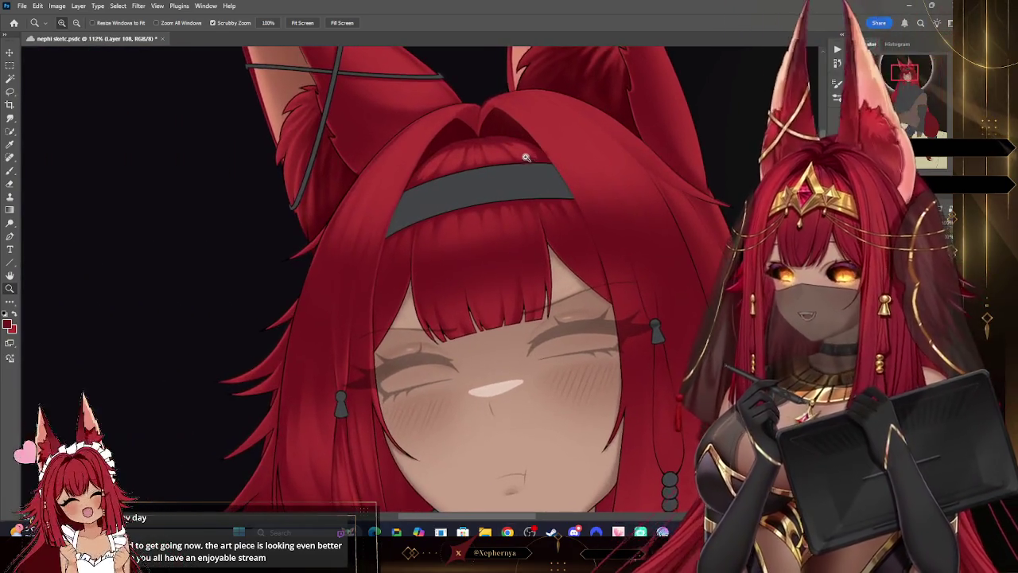
scroll(501, 172, "down", 3)
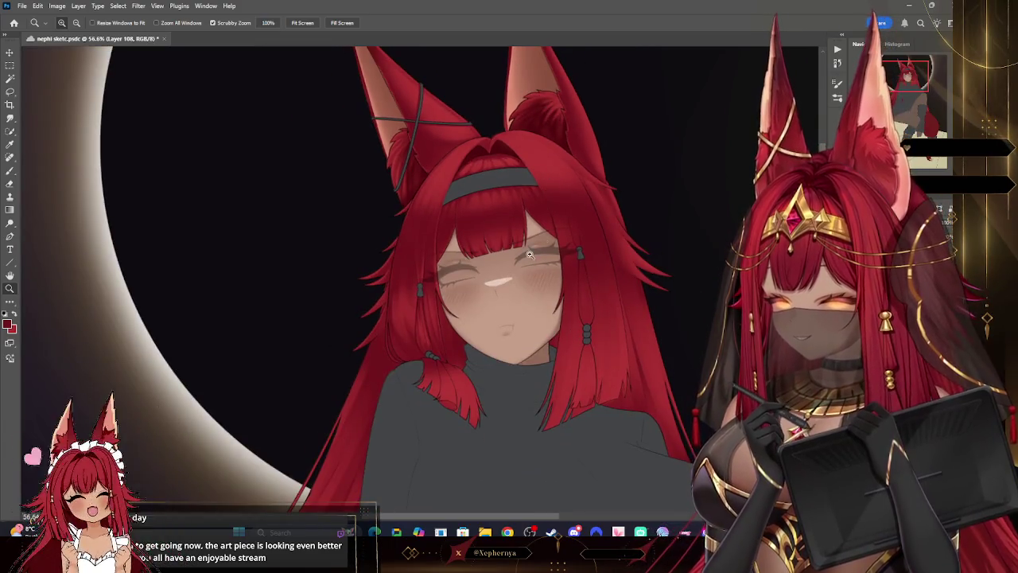
scroll(530, 255, "up", 2)
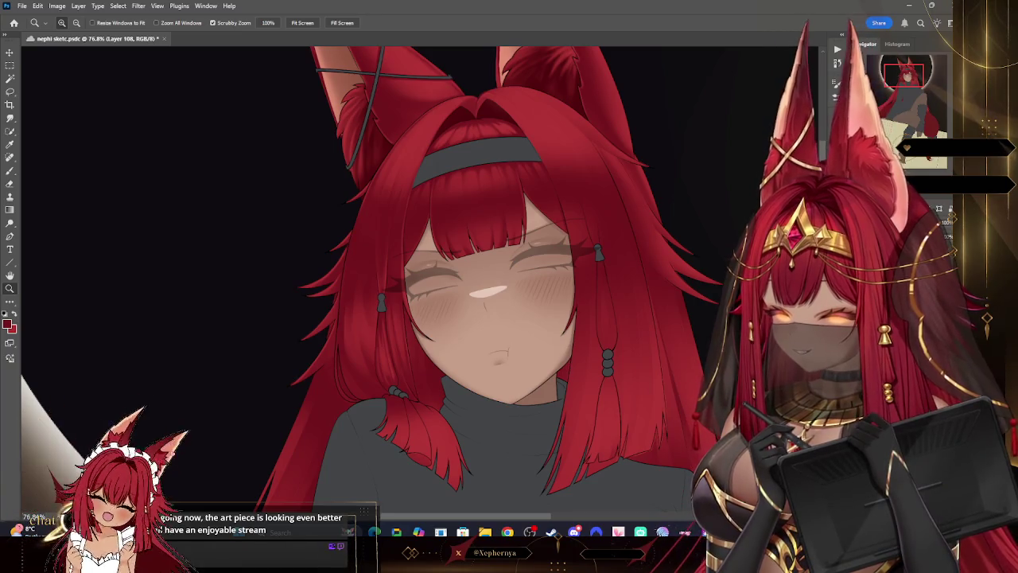
left_click(11, 171)
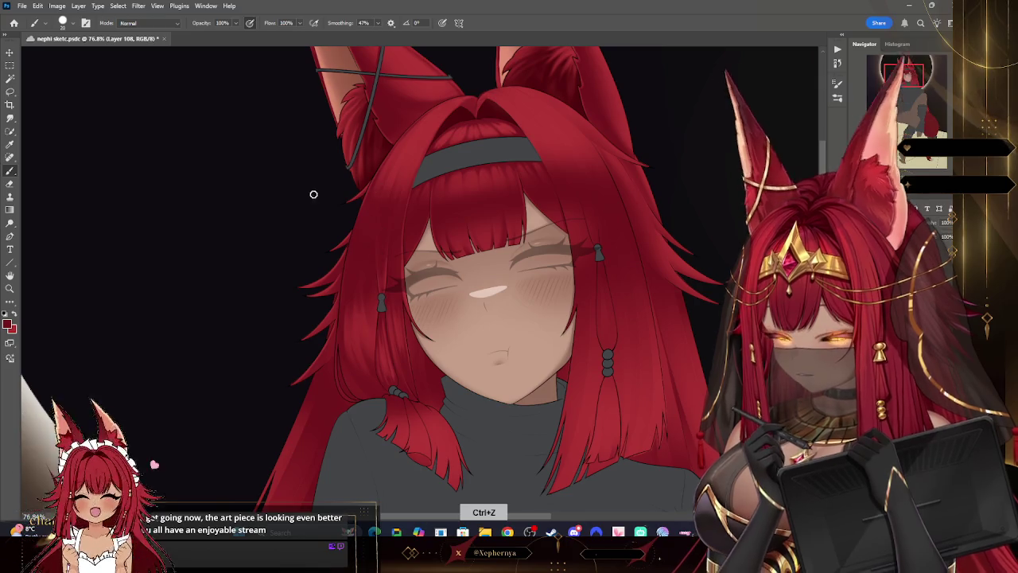
key("bracketright")
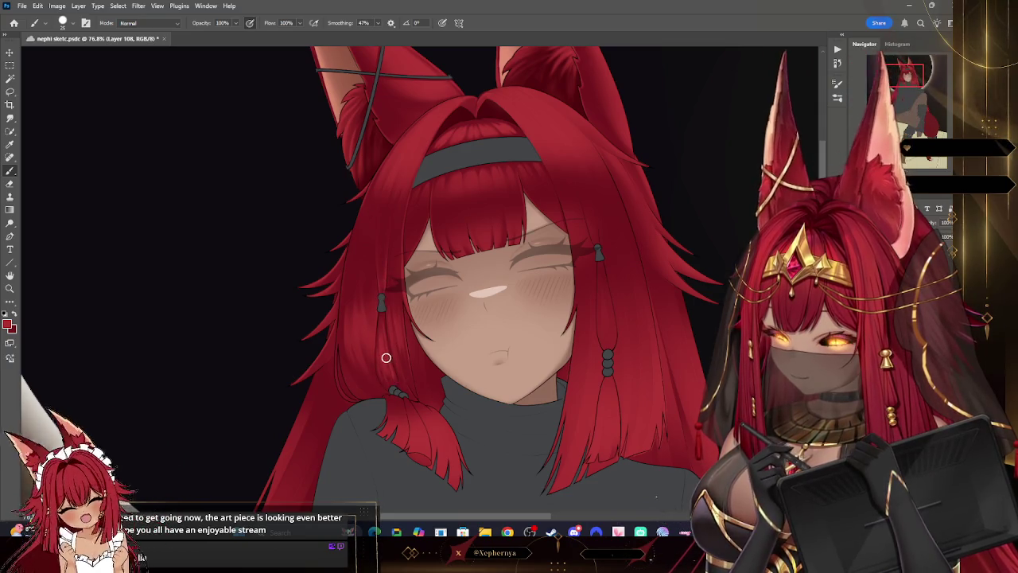
Step: Zoom to about 110% on the girl's face, chin and shoulder hair lock
key("z")
mouse_move(385, 362)
left_mouse_down()
mouse_move(454, 364)
mouse_move(385, 364)
left_mouse_up()
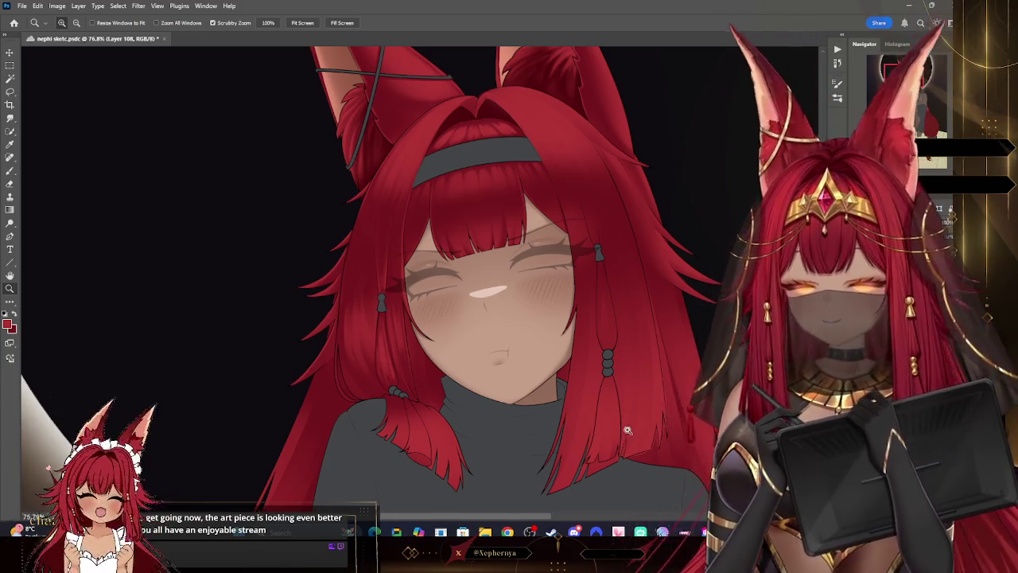
scroll(640, 385, "down", 5)
scroll(578, 463, "up", 5)
scroll(578, 464, "up", 3)
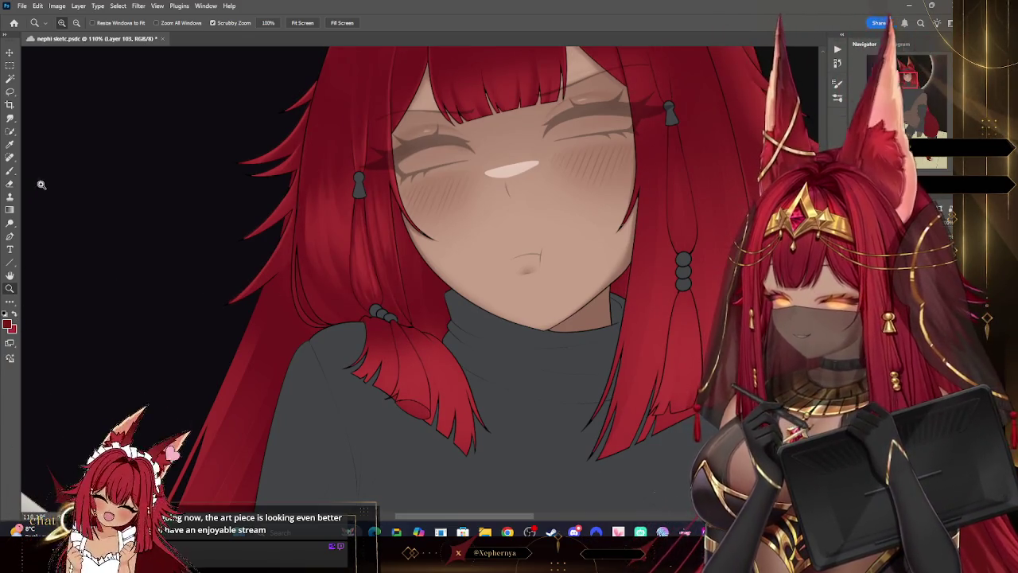
Step: Select the Hard Round brush preset
right_click(48, 102)
key("Escape")
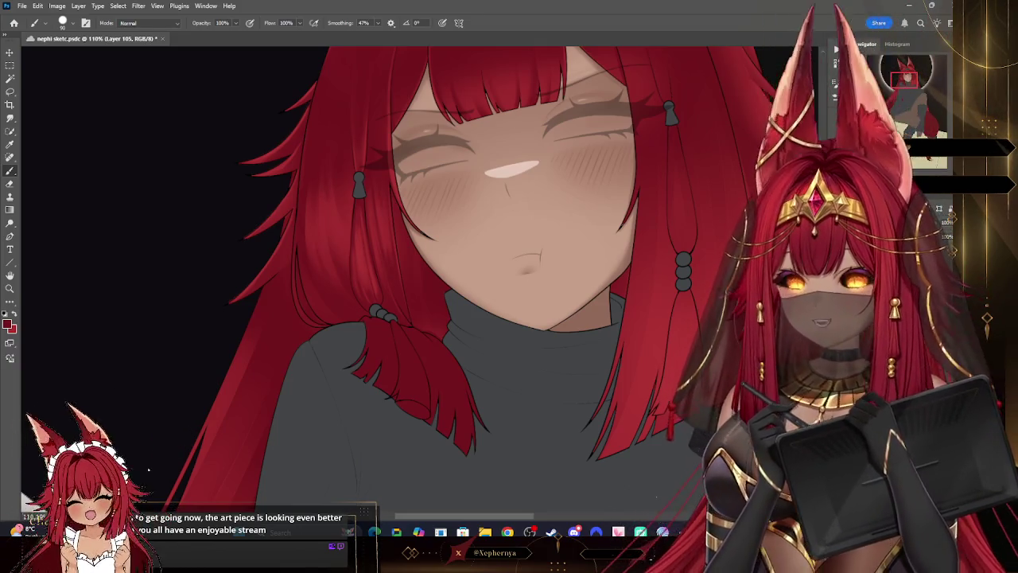
left_click(66, 23)
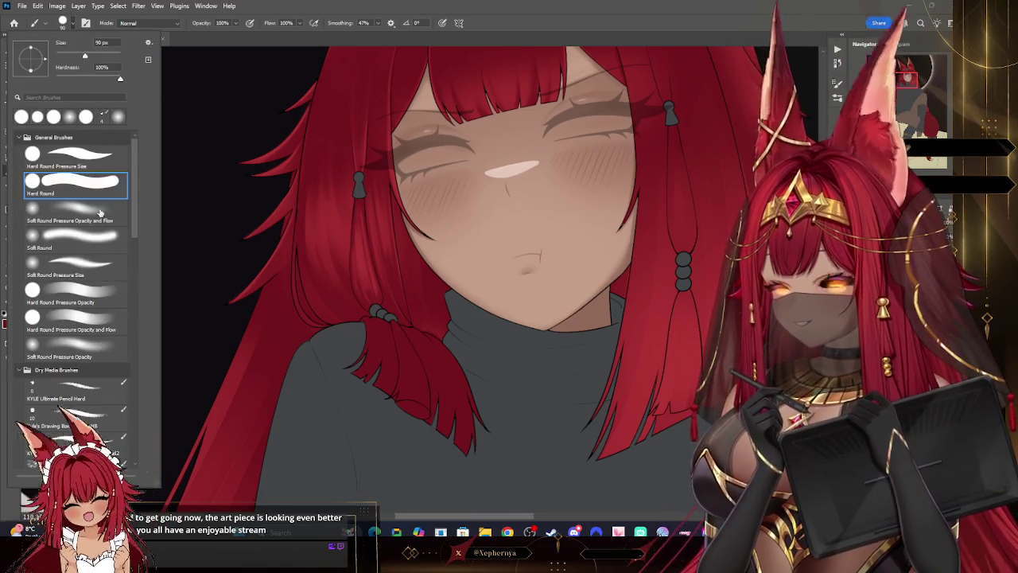
double_click(101, 212)
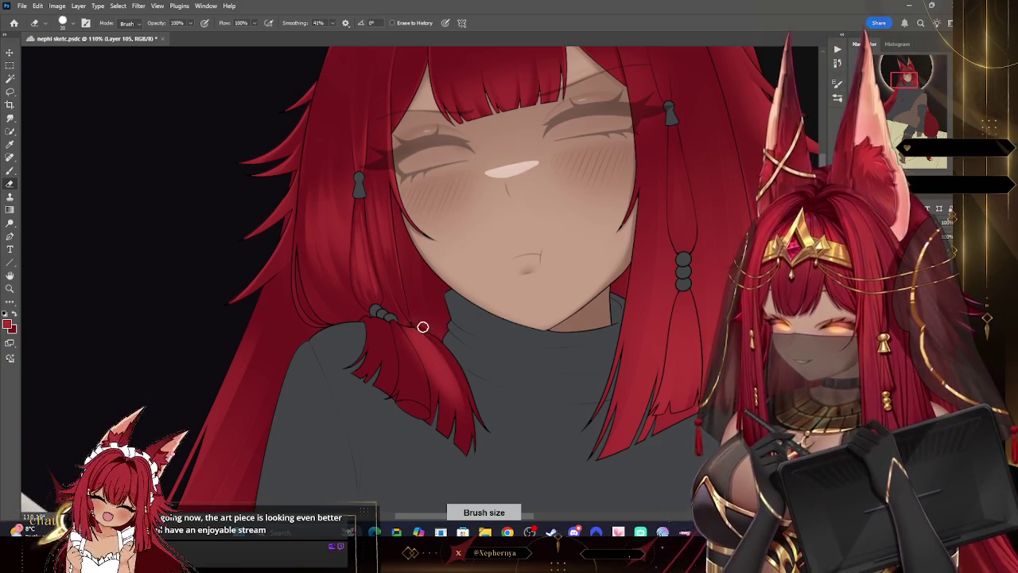
Step: Trim the red hair lock's edges and tips with a resized eraser
key("bracketleft")
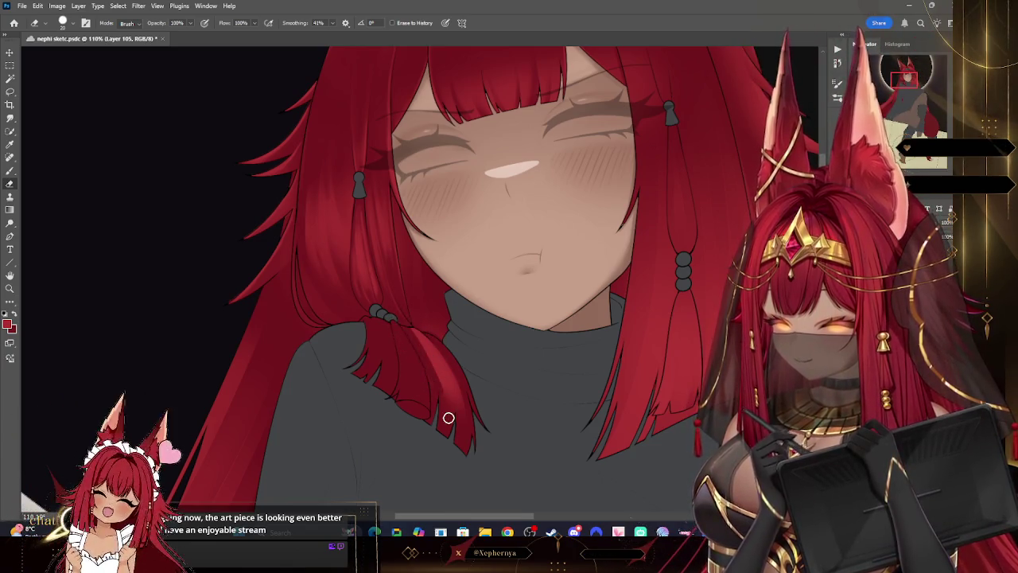
key("bracketleft")
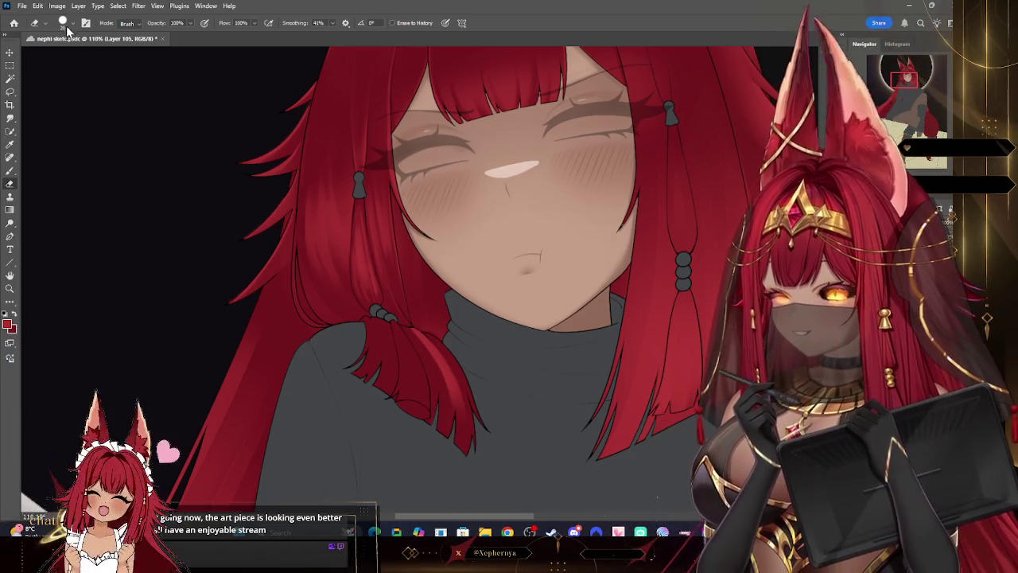
key("bracketleft")
key("bracketright")
key("bracketright")
key("bracketright")
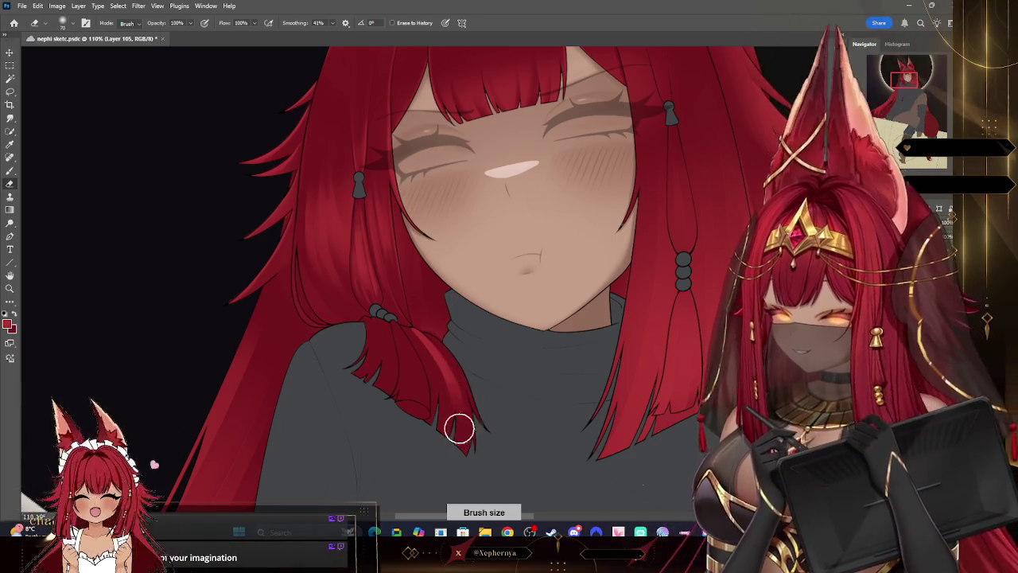
left_click(9, 171)
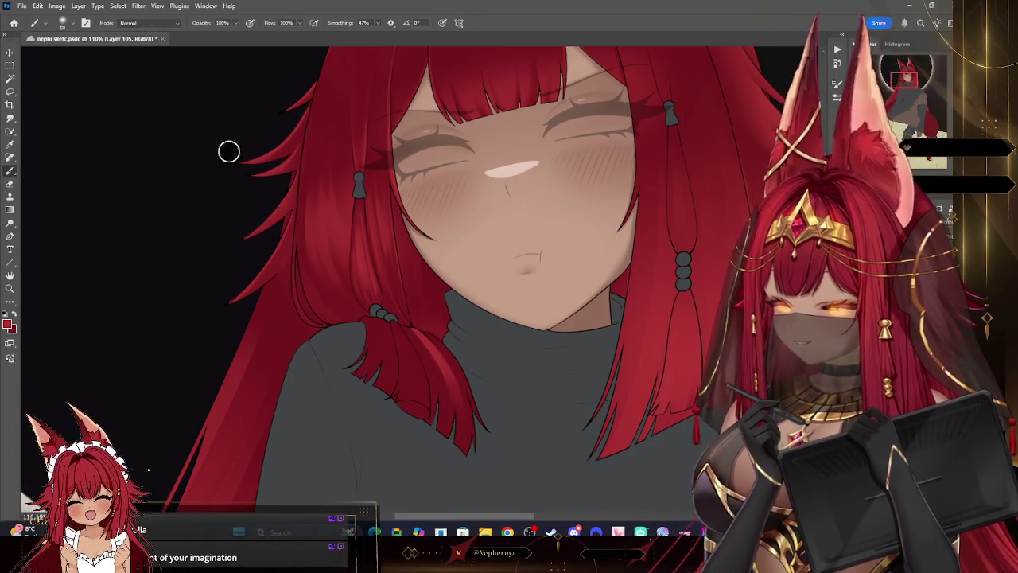
Step: Paint and erase darker strand shading on the tied lock, undoing one eraser stroke
key("bracketleft")
key("bracketright")
key("bracketright")
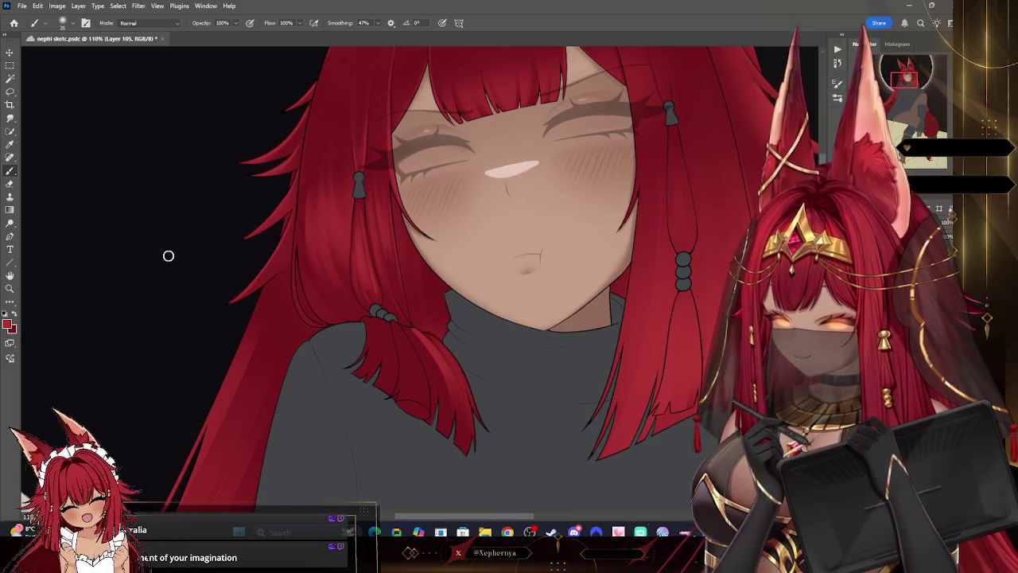
left_click(9, 183)
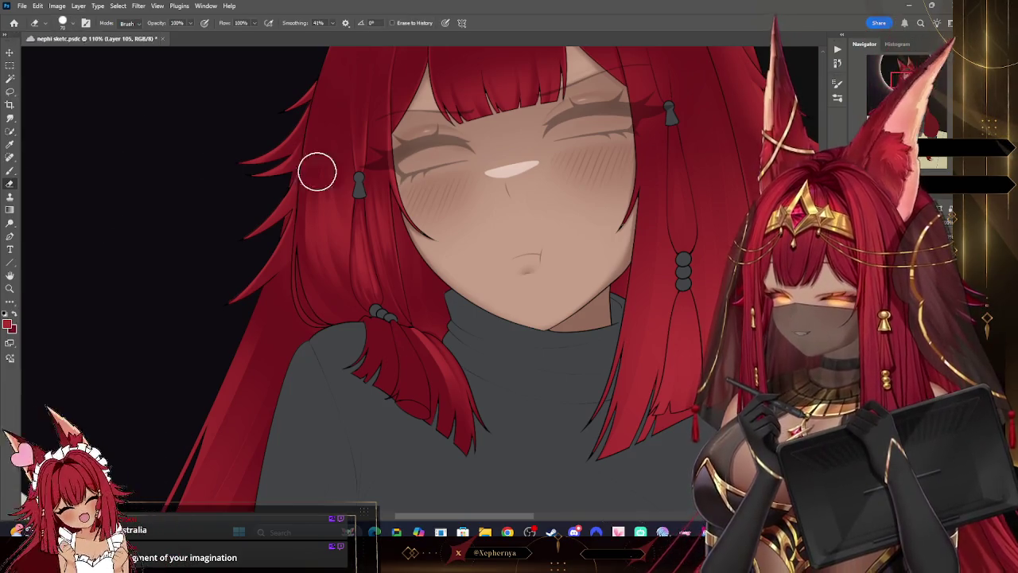
key("bracketleft")
key("bracketleft")
key("bracketleft")
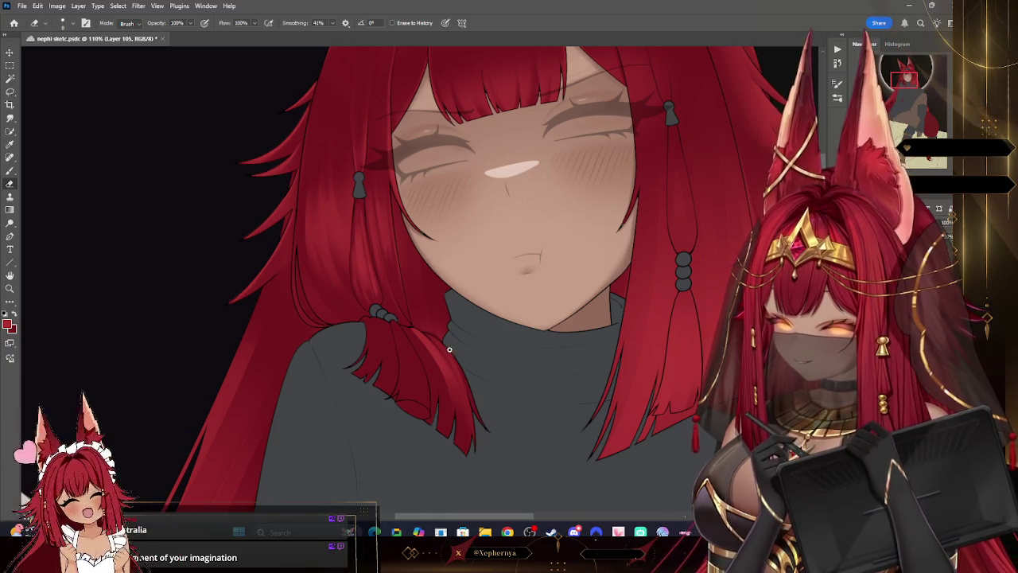
key("b")
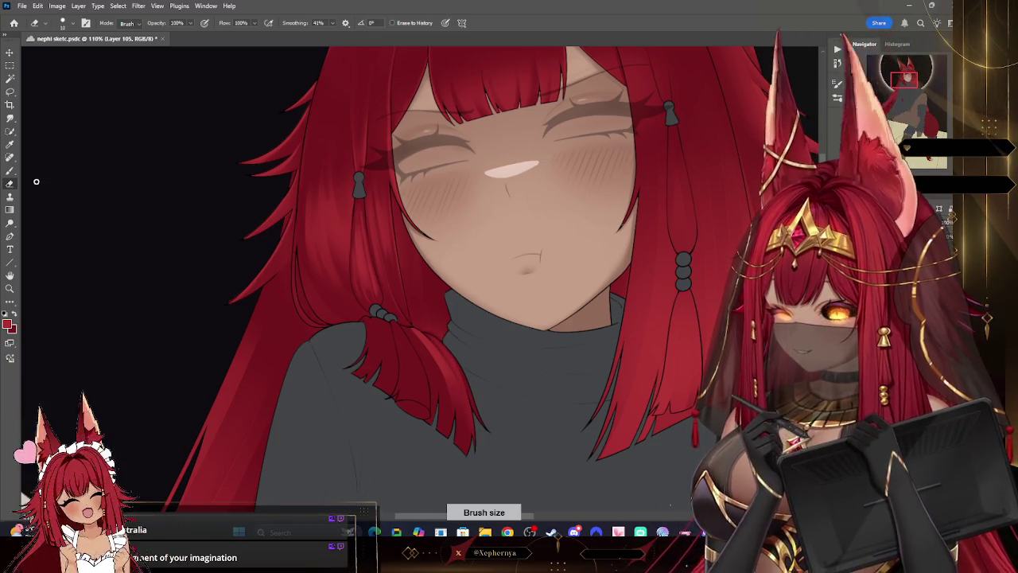
key("bracketright")
key("bracketright")
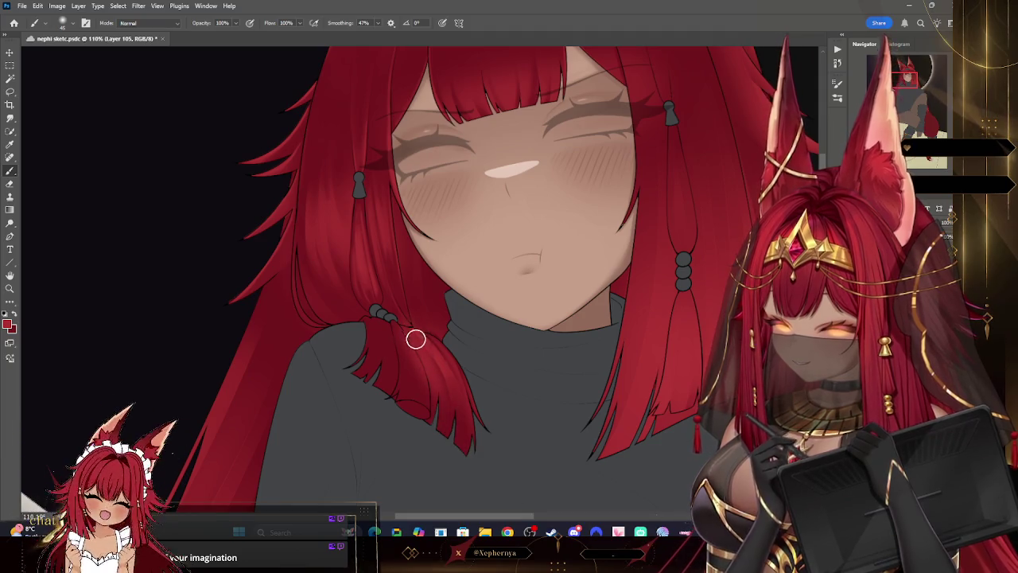
key("e")
key("bracketright")
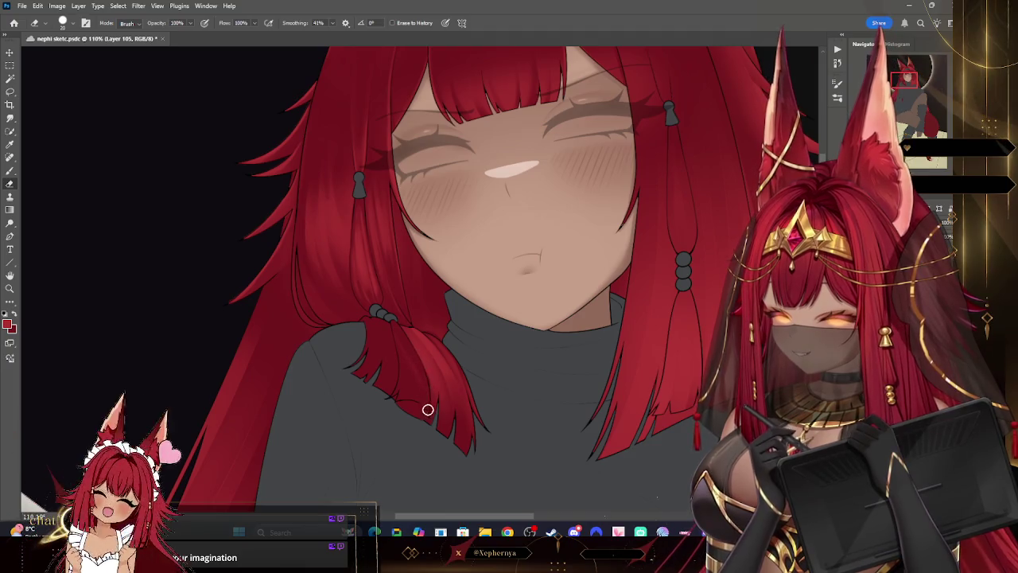
key("ctrl+z")
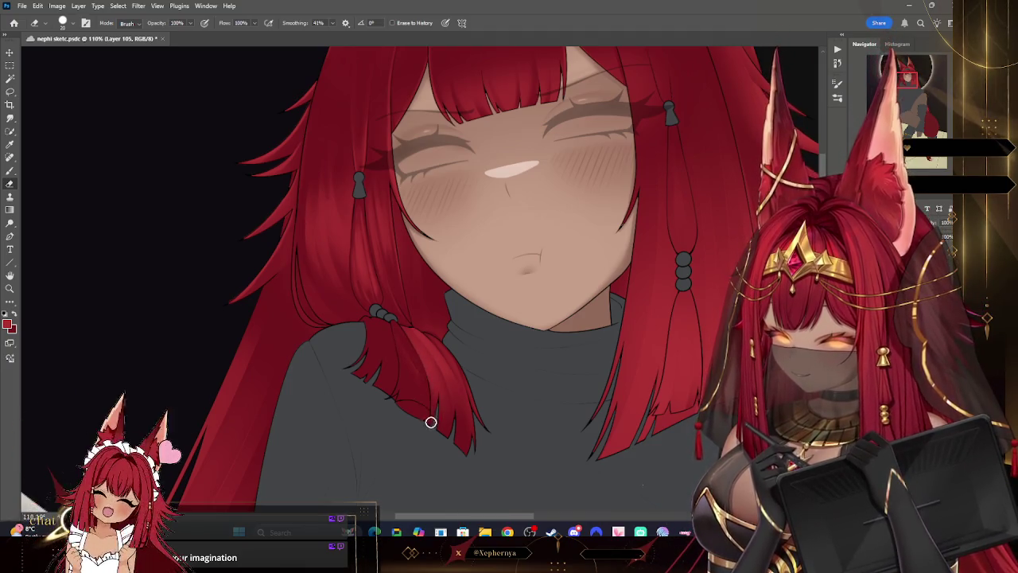
key("bracketright")
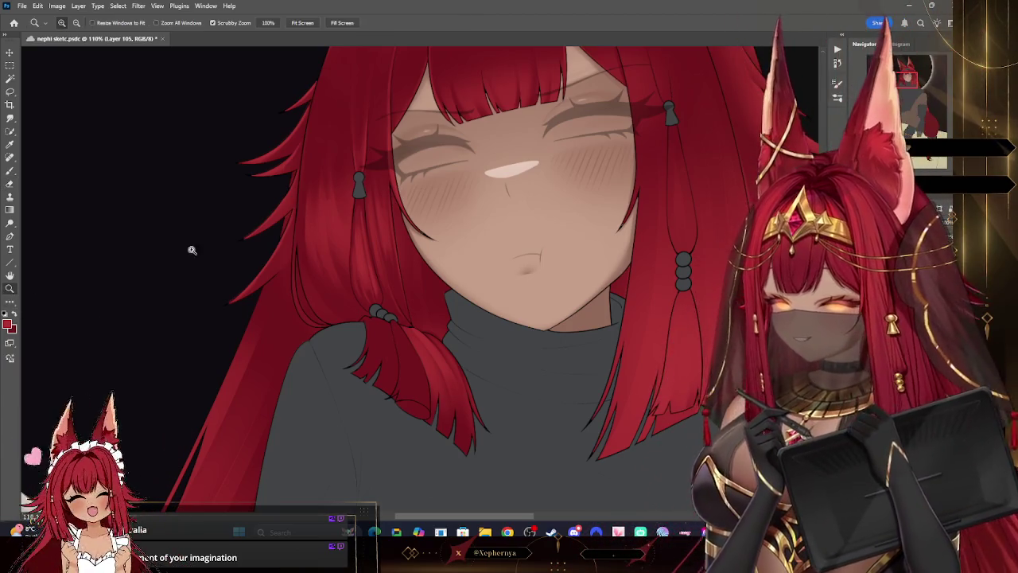
Step: Continue shading the lock's strands, varying brush size between a tiny tip and 20
scroll(371, 253, "down", 3)
scroll(532, 400, "up", 5)
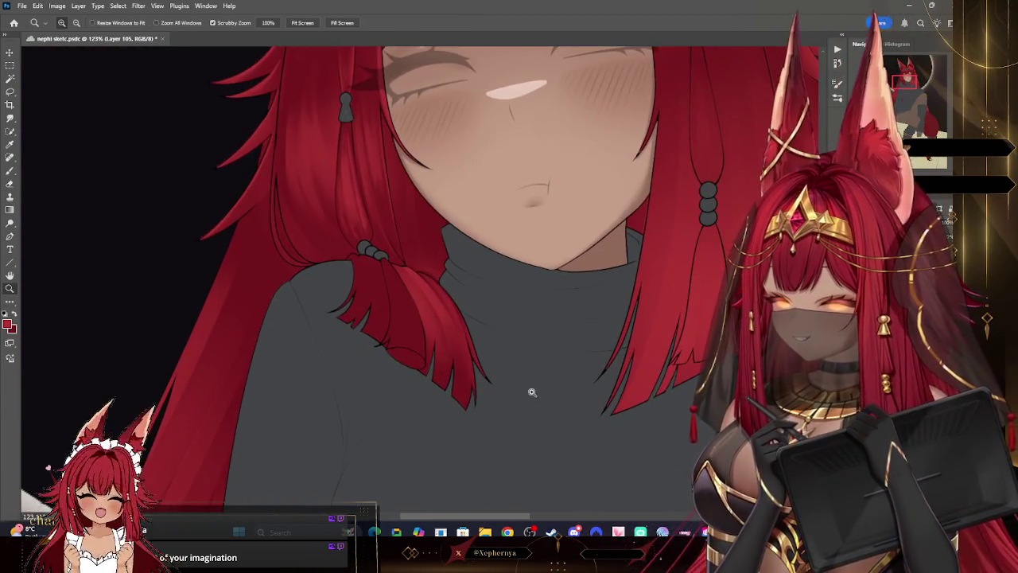
scroll(533, 400, "up", 2)
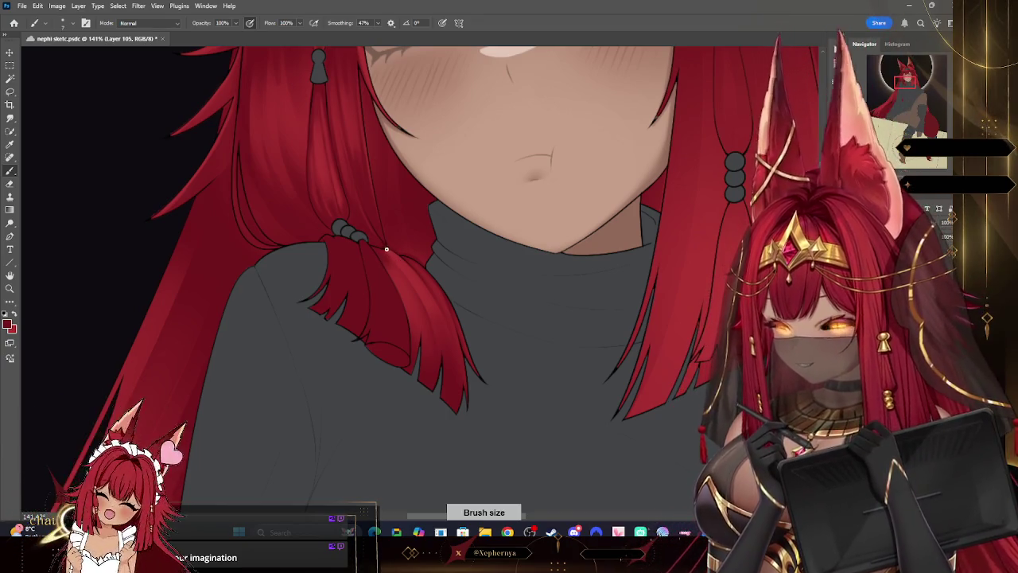
key("bracketright")
key("bracketright")
key("bracketright")
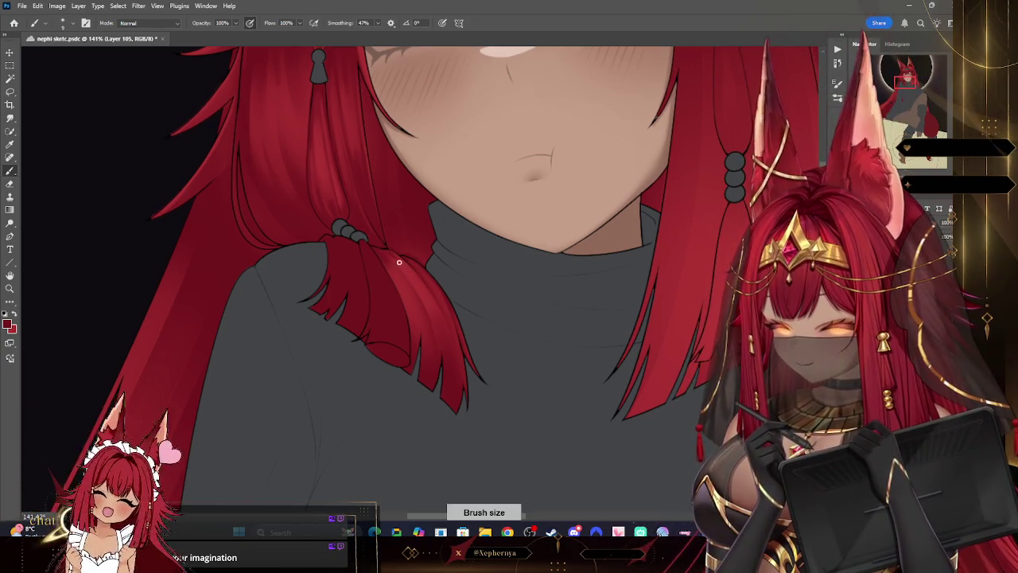
key("bracketleft")
key("bracketleft")
key("bracketleft")
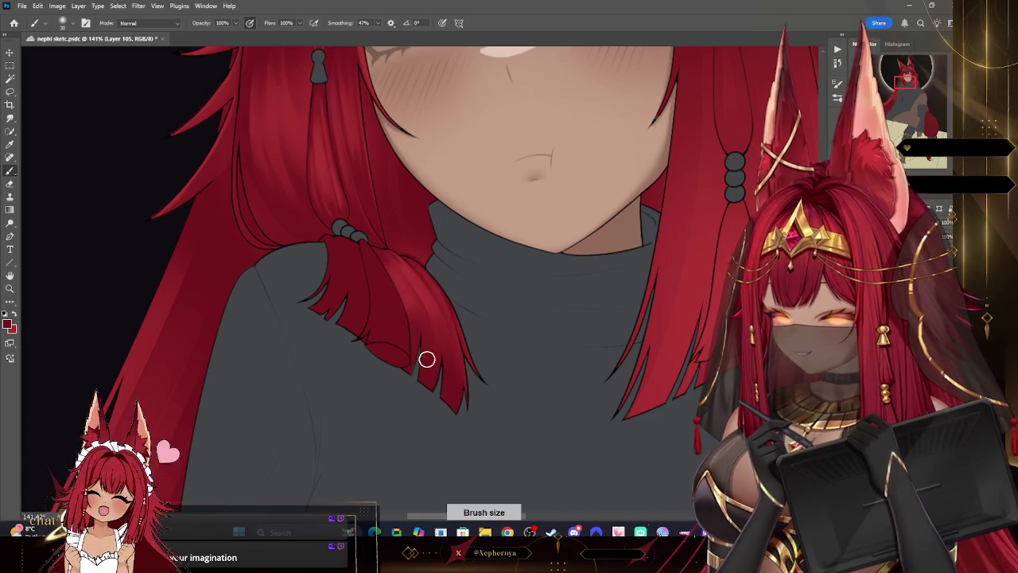
key("bracketright")
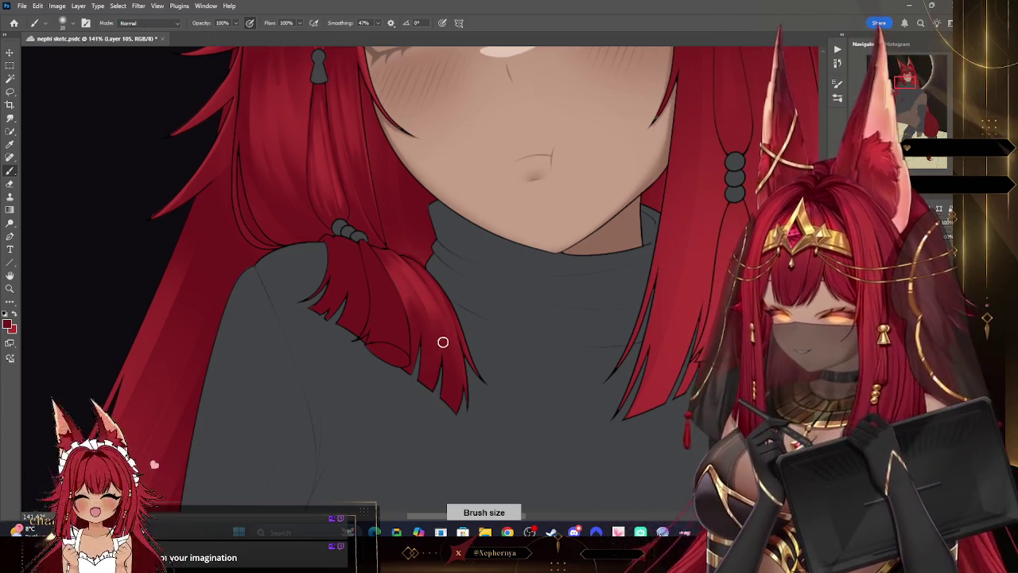
key("bracketleft")
key("bracketleft")
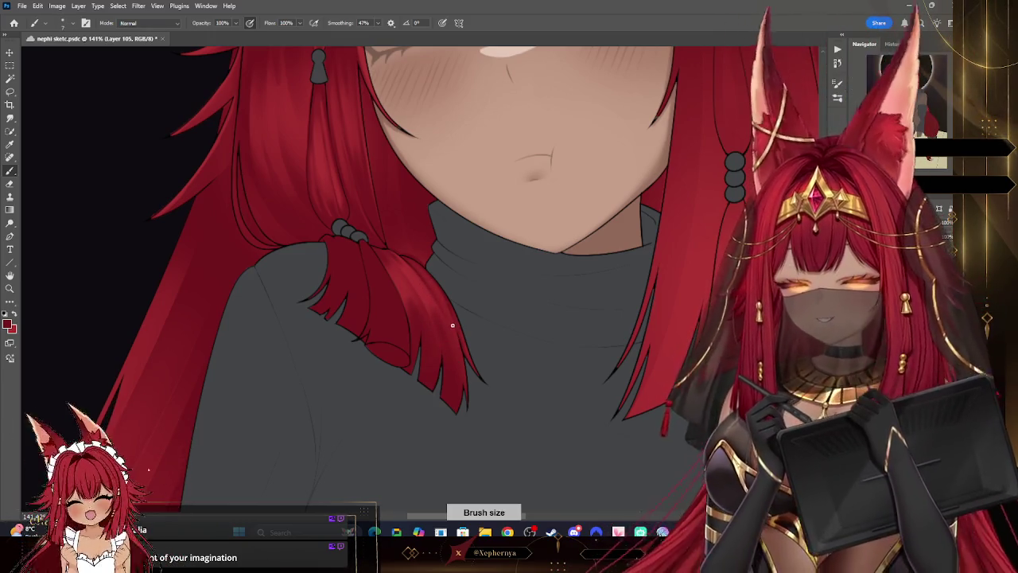
key("bracketright")
key("bracketright")
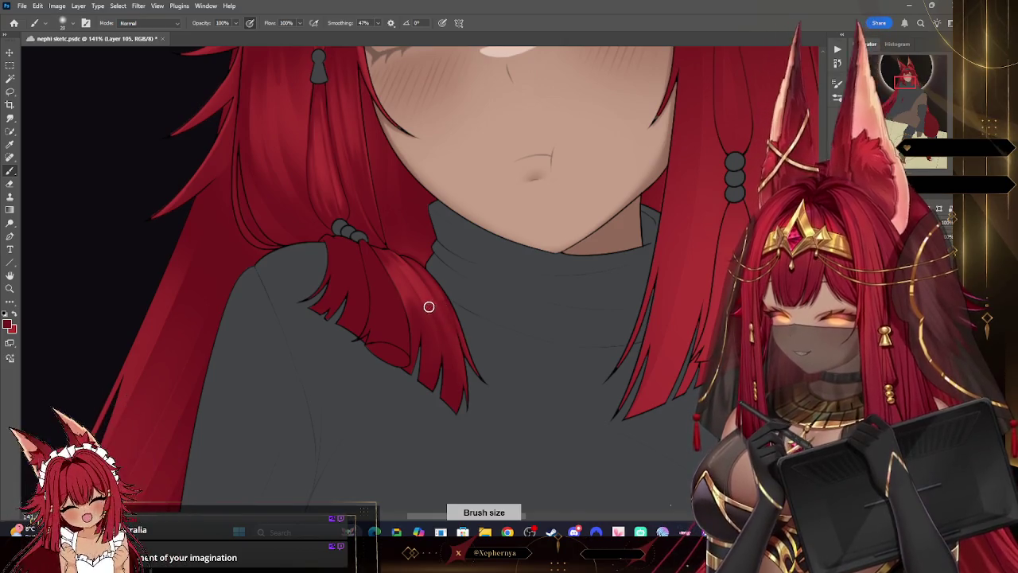
key("bracketright")
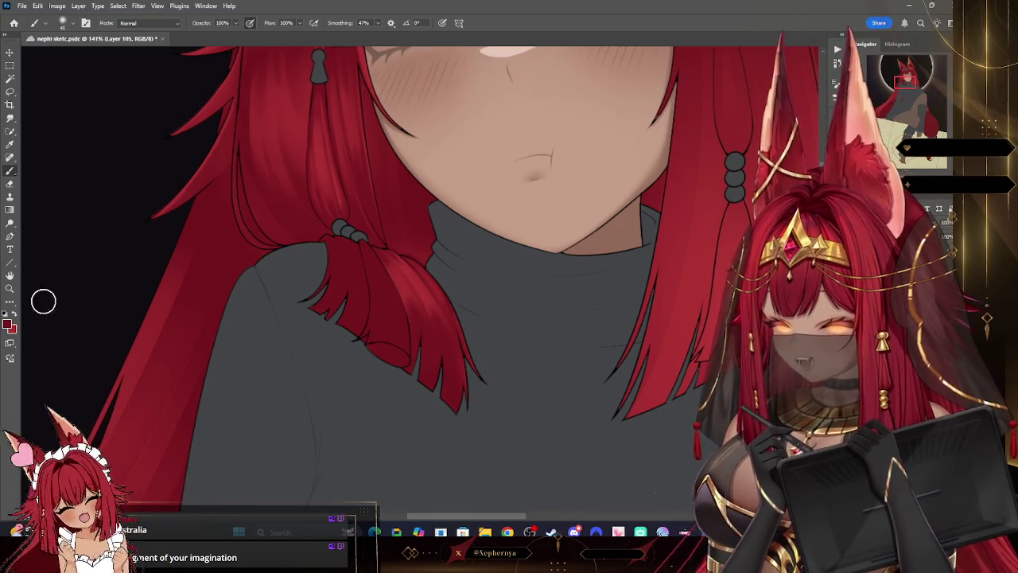
Step: Zoom out to show more hair and shoulder, then paint pointed strand tips at varied sizes
key("z")
mouse_move(514, 409)
left_mouse_down()
mouse_move(469, 414)
mouse_move(554, 405)
mouse_move(515, 389)
mouse_move(561, 382)
mouse_move(545, 385)
left_mouse_up()
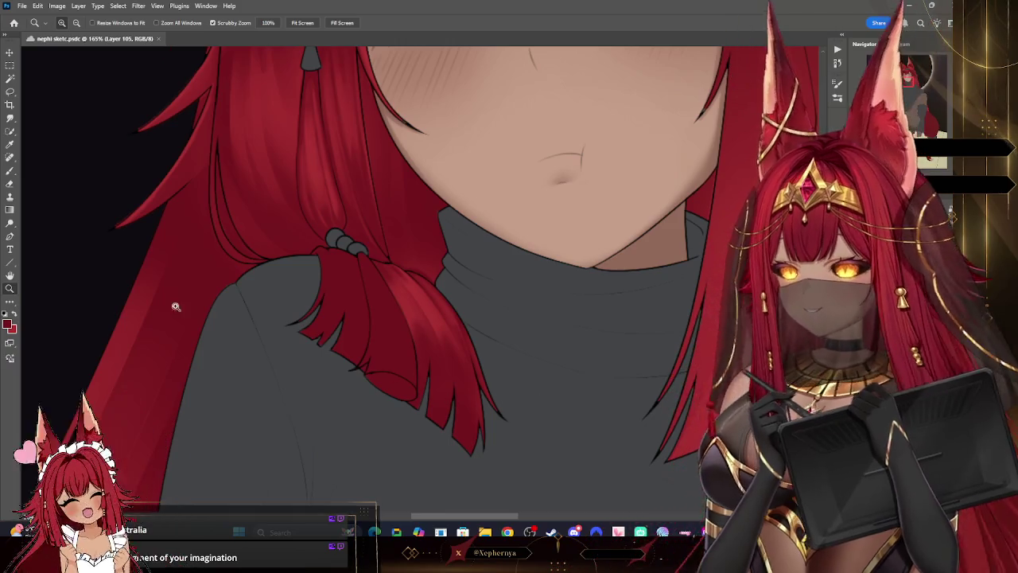
left_click(11, 172)
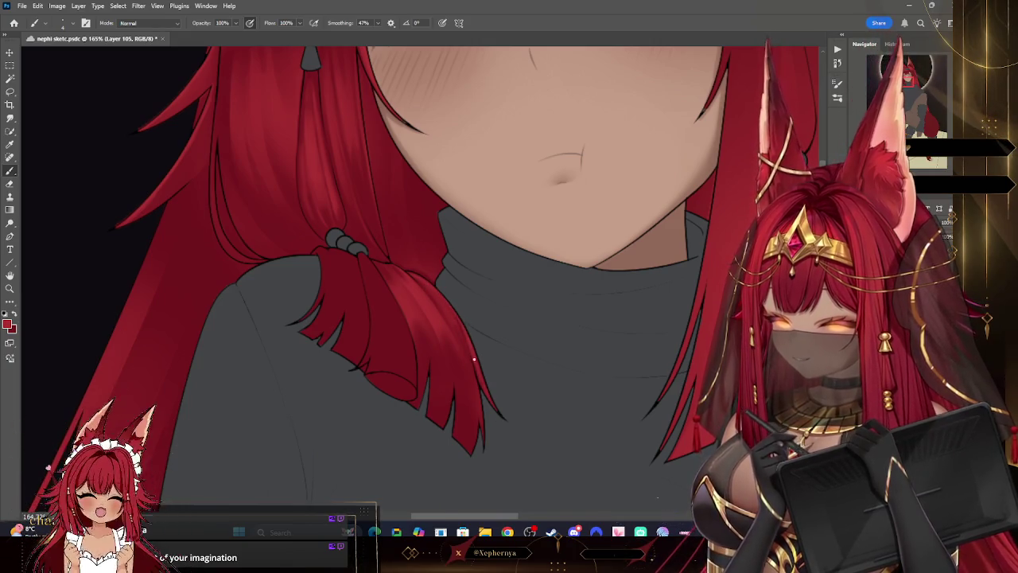
key("bracketright")
key("bracketleft")
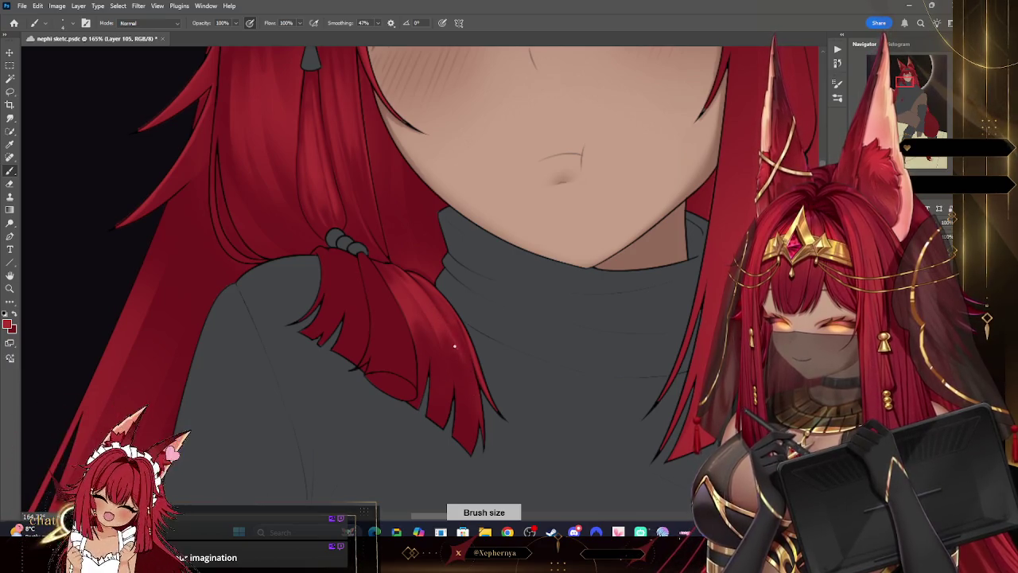
key("bracketright")
key("bracketright")
key("bracketright")
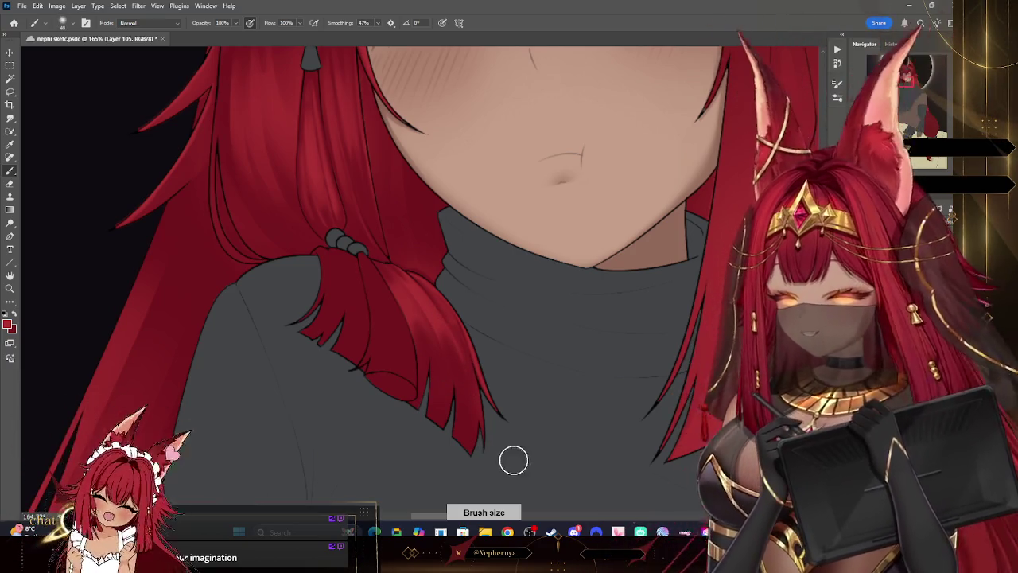
key("bracketright")
key("bracketright")
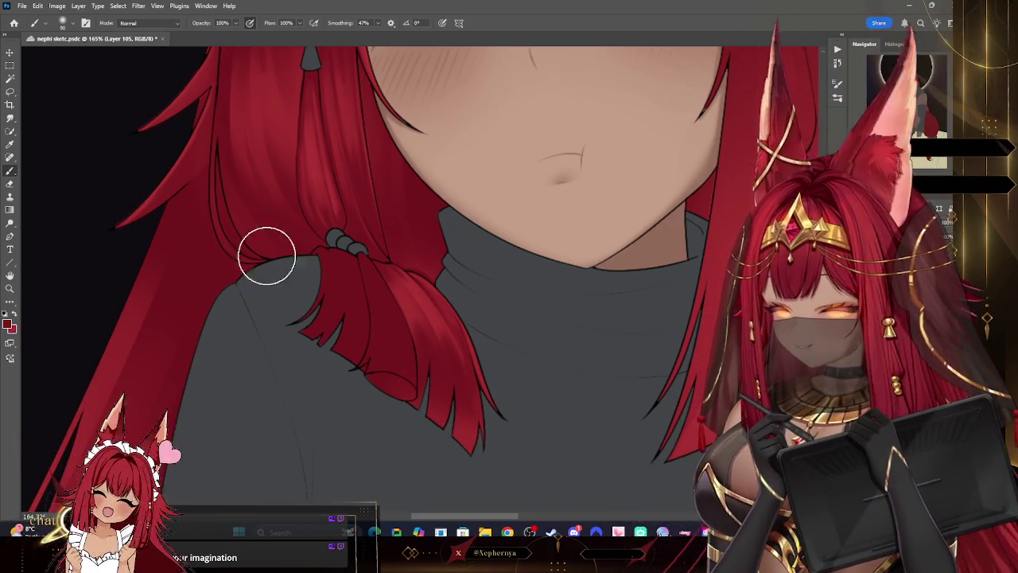
key("bracketleft")
key("bracketleft")
key("bracketleft")
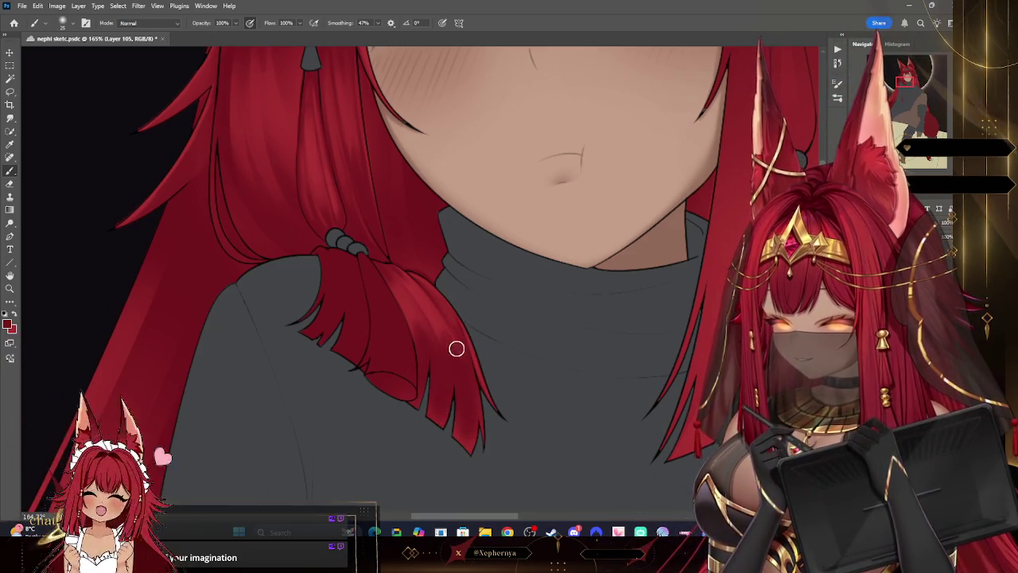
key("bracketleft")
key("bracketleft")
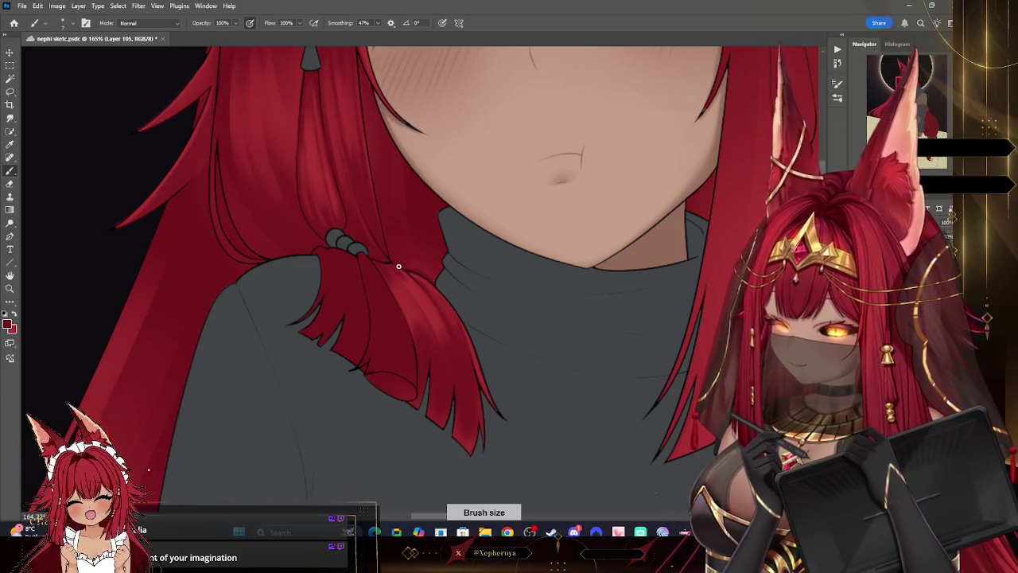
key("bracketright")
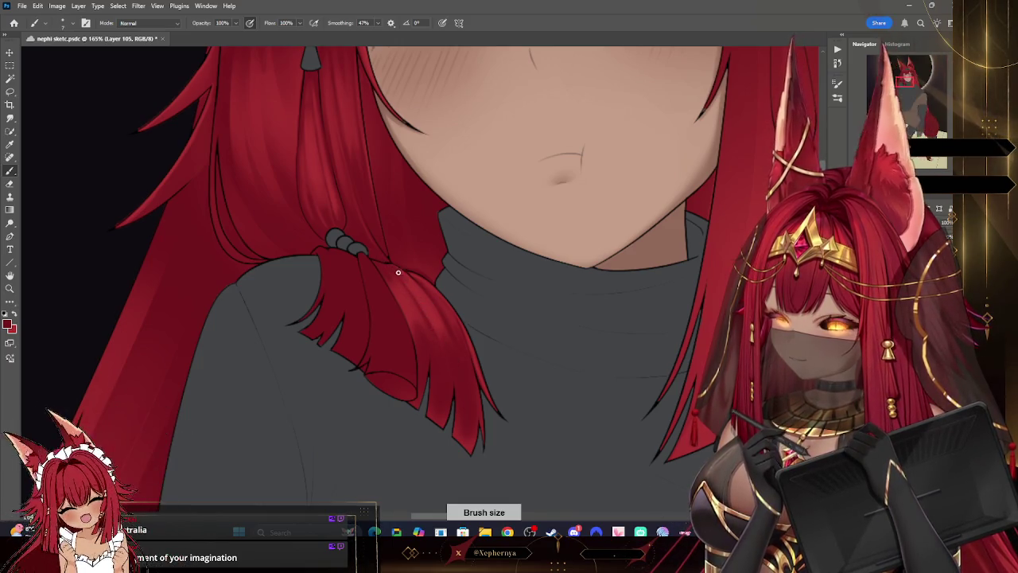
key("bracketright")
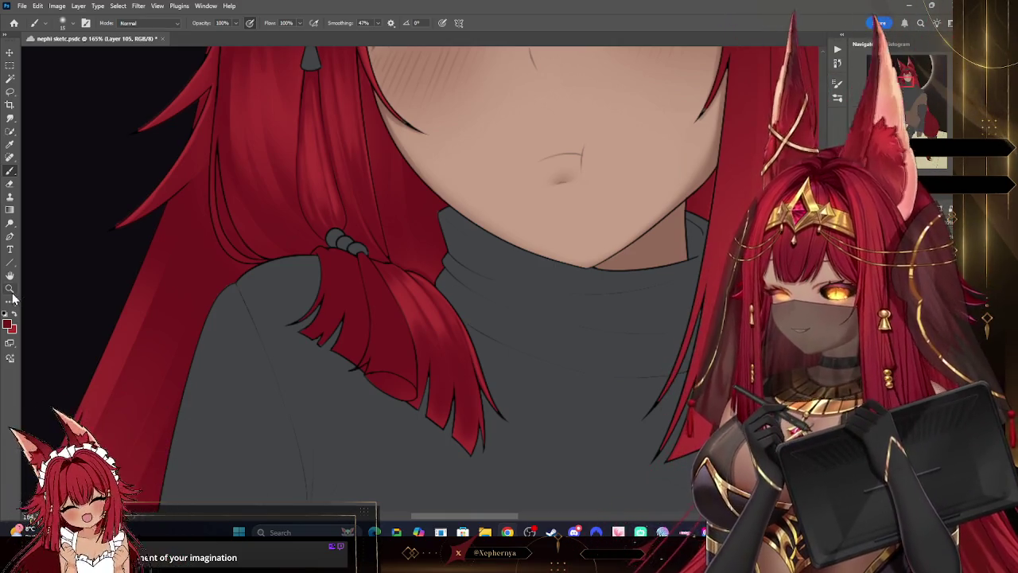
Step: Zoom out to the full figure, then back to about 120% on the face and shoulder hair
left_click(9, 288)
scroll(477, 274, "down", 5)
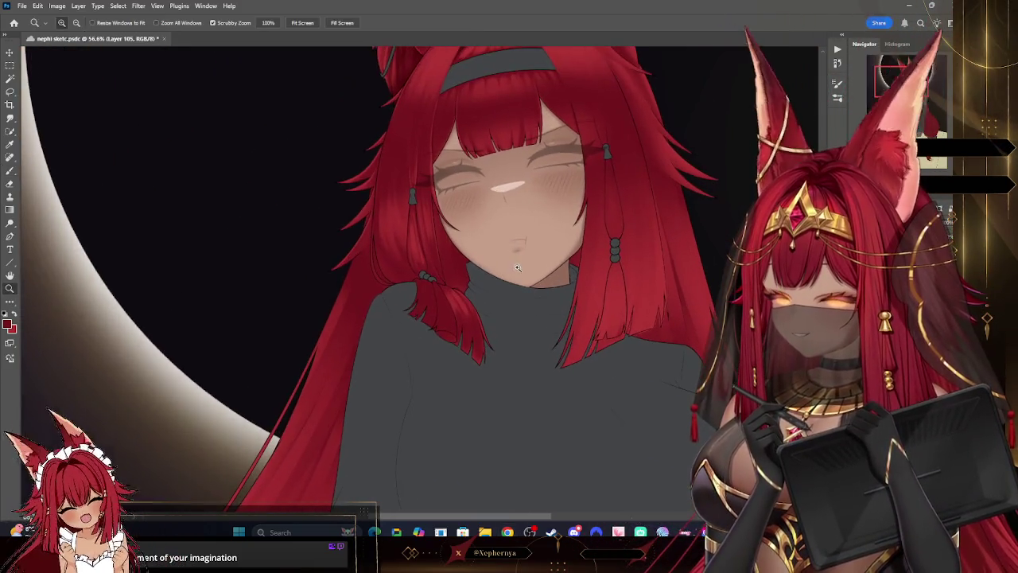
scroll(541, 254, "up", 4)
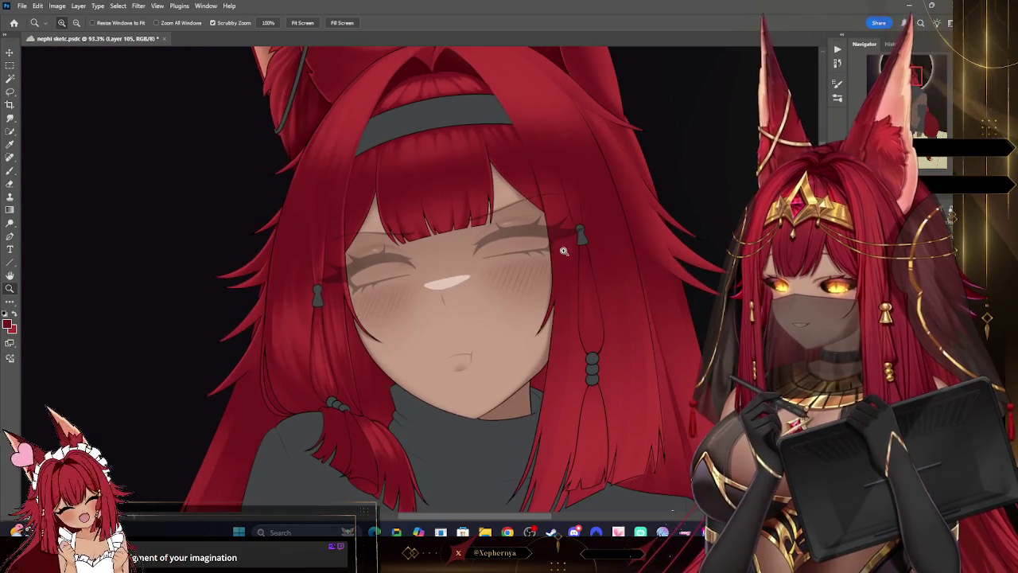
scroll(563, 249, "down", 2)
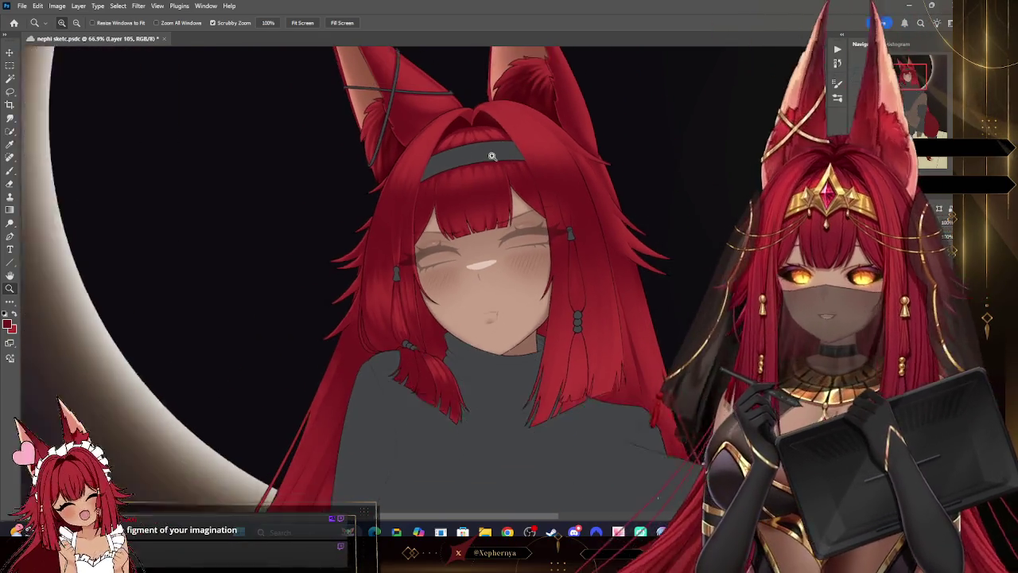
scroll(530, 277, "up", 2)
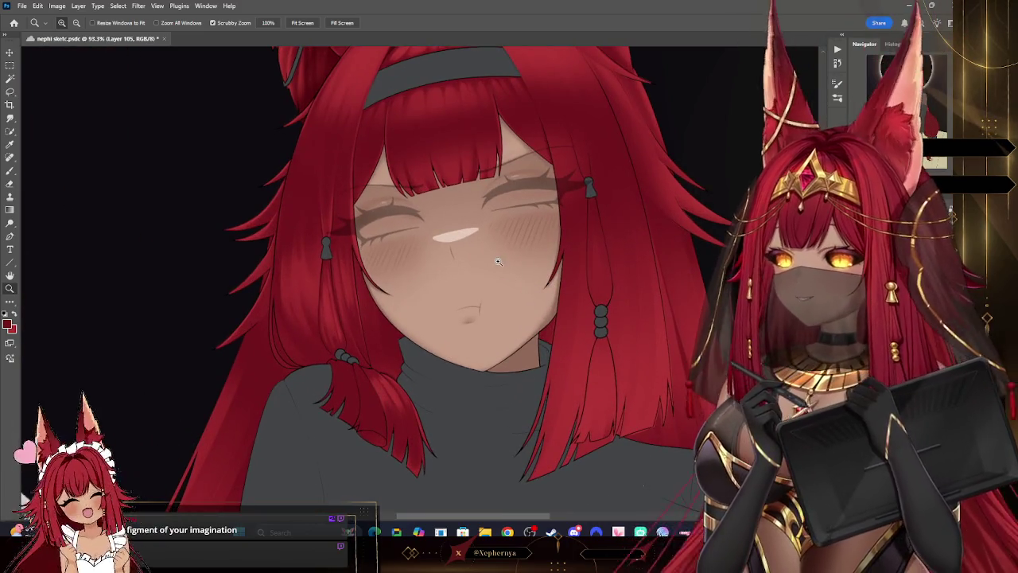
scroll(477, 334, "down", 2)
scroll(432, 394, "up", 3)
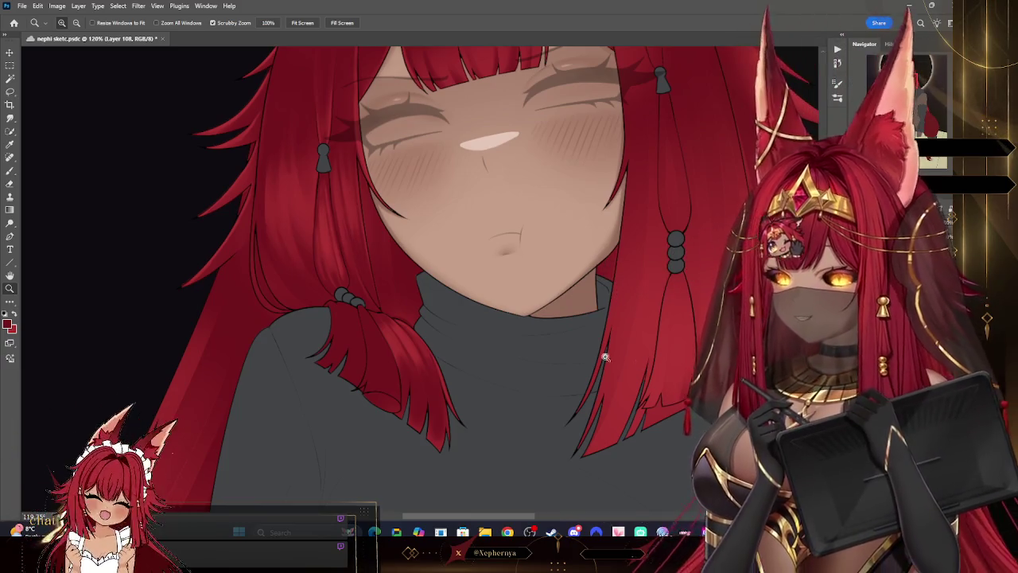
Step: Pick a brush preset and enlarge the brush
key("b")
right_click(44, 136)
left_click(166, 219)
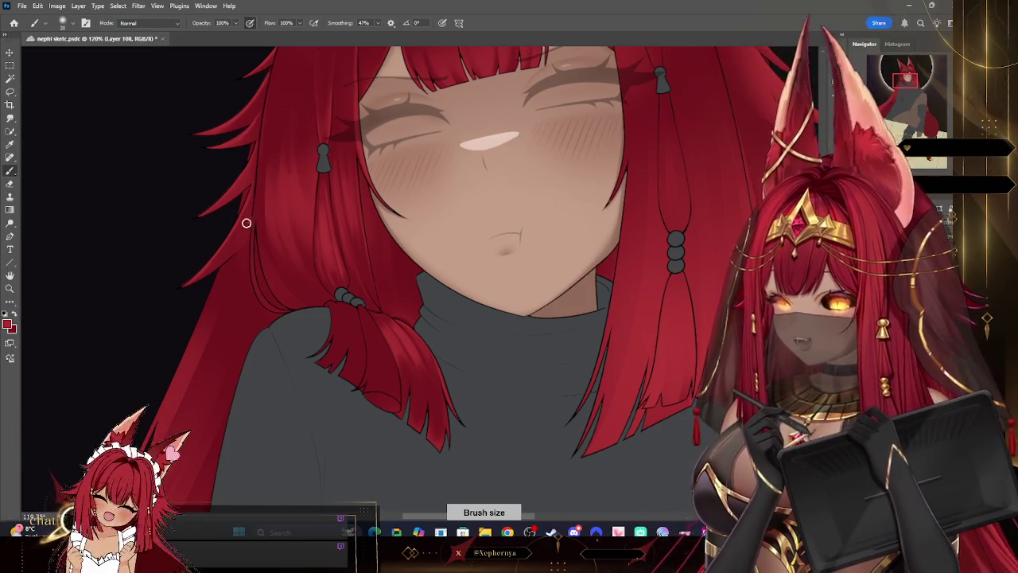
key("bracketright")
key("bracketright")
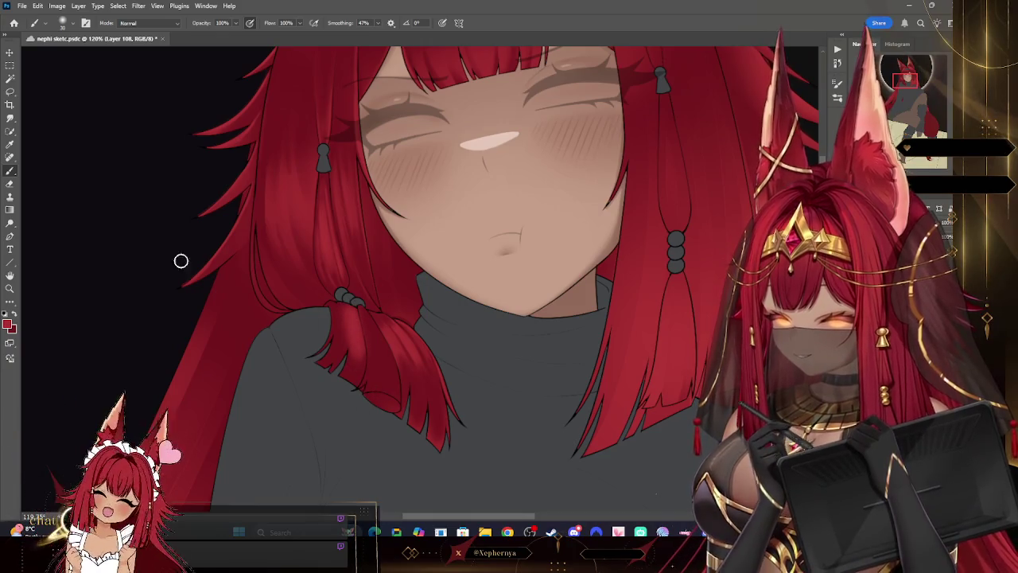
Step: Refine the lock's shading with a size-40 brush and eraser, panning down to the turtleneck
left_click(9, 185)
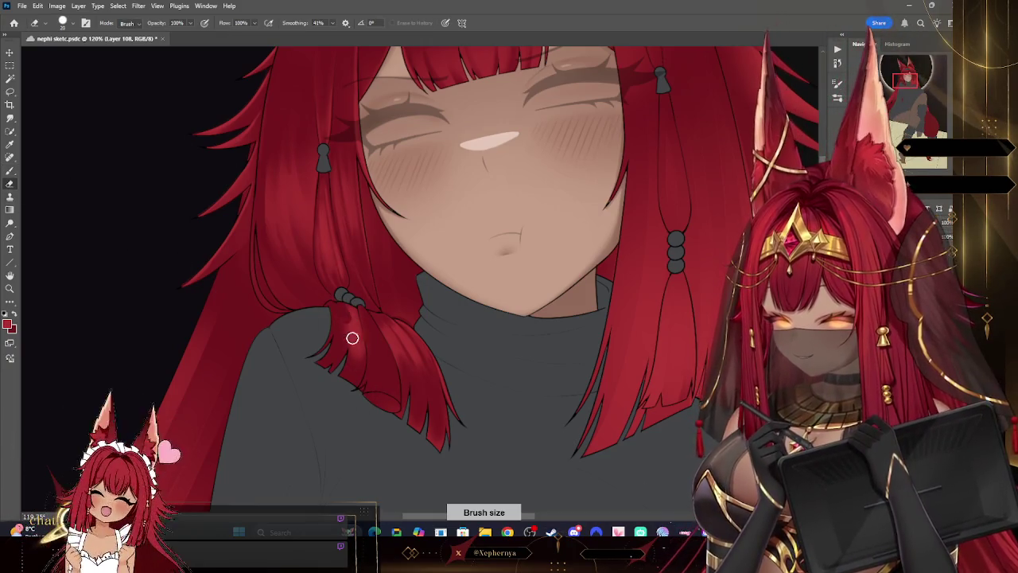
key("b")
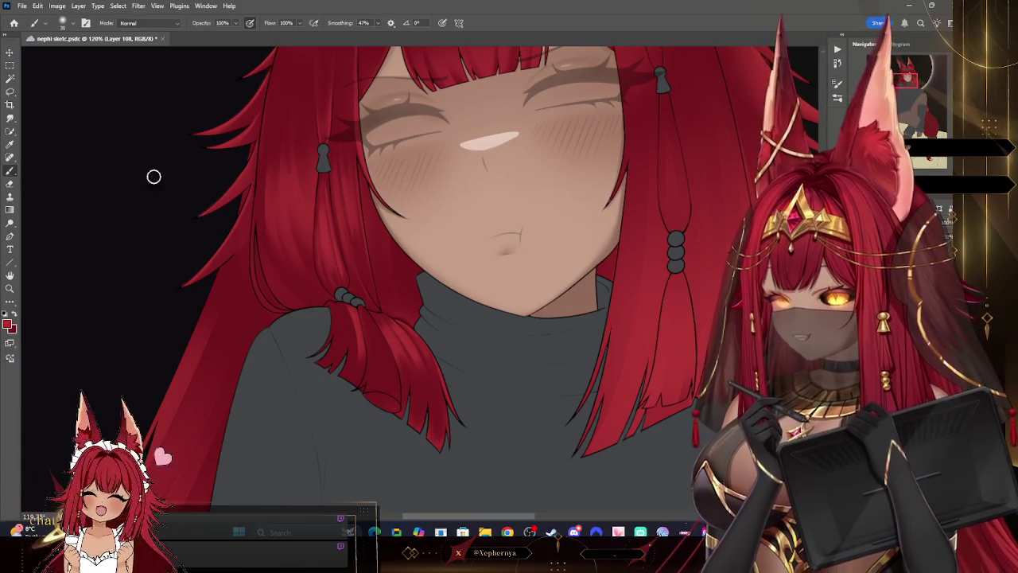
key("bracketright")
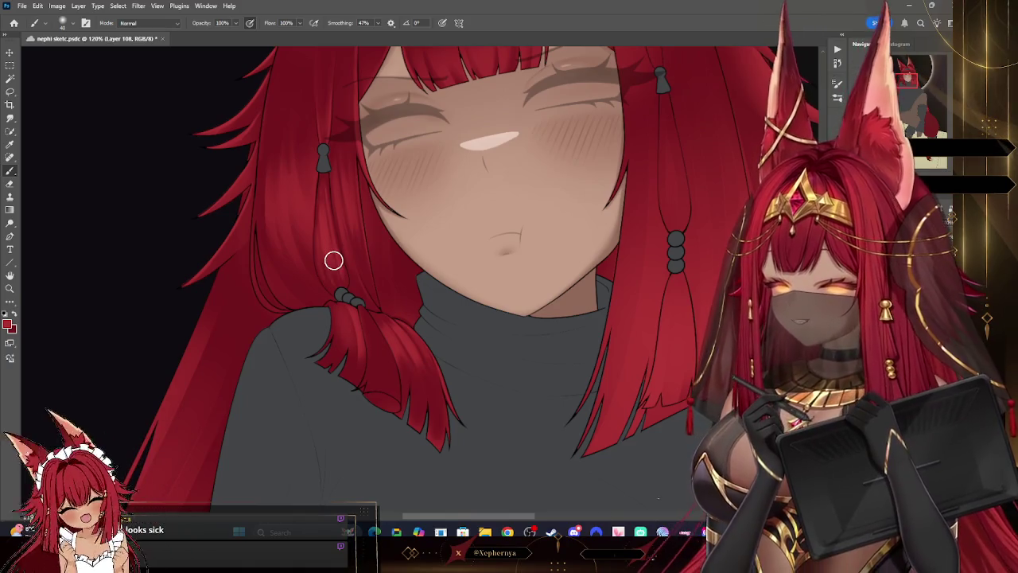
key("e")
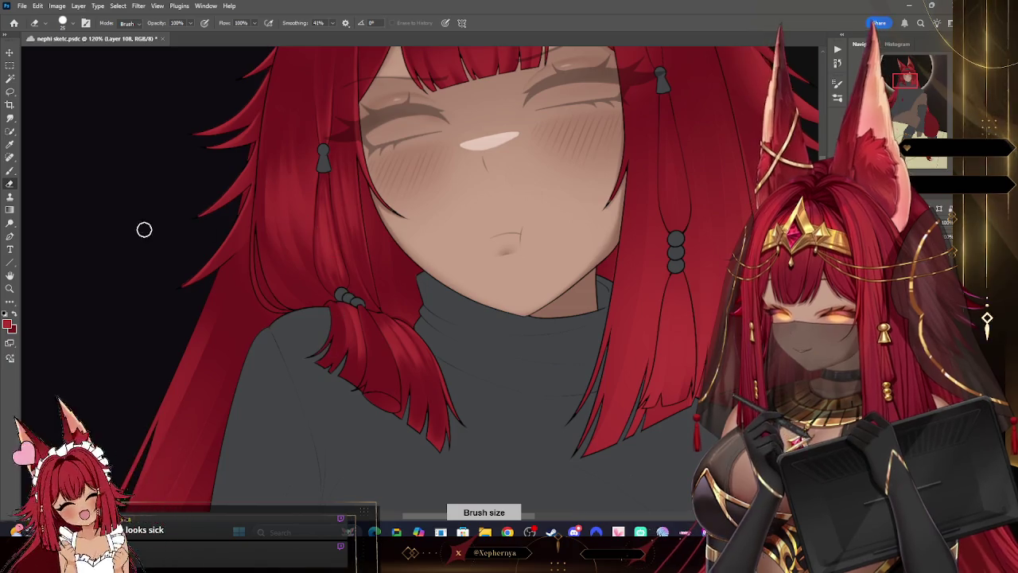
left_click(9, 171)
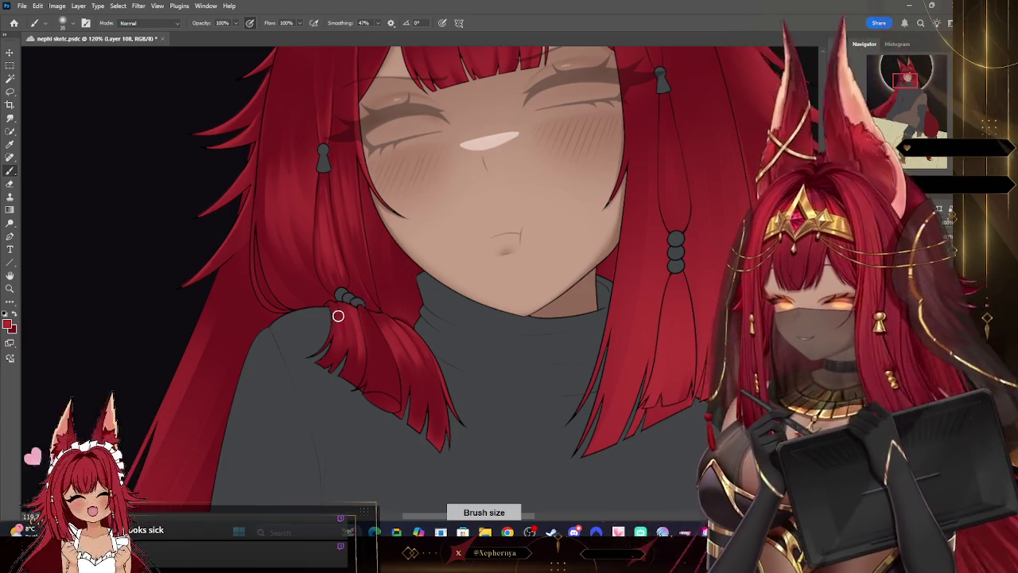
left_click(11, 185)
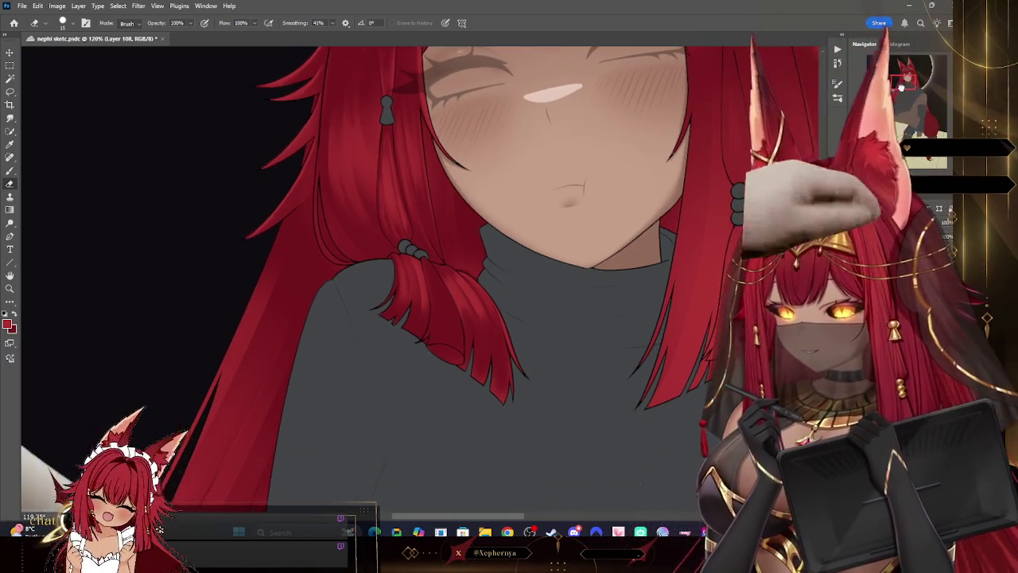
left_click_drag(654, 189, 714, 105)
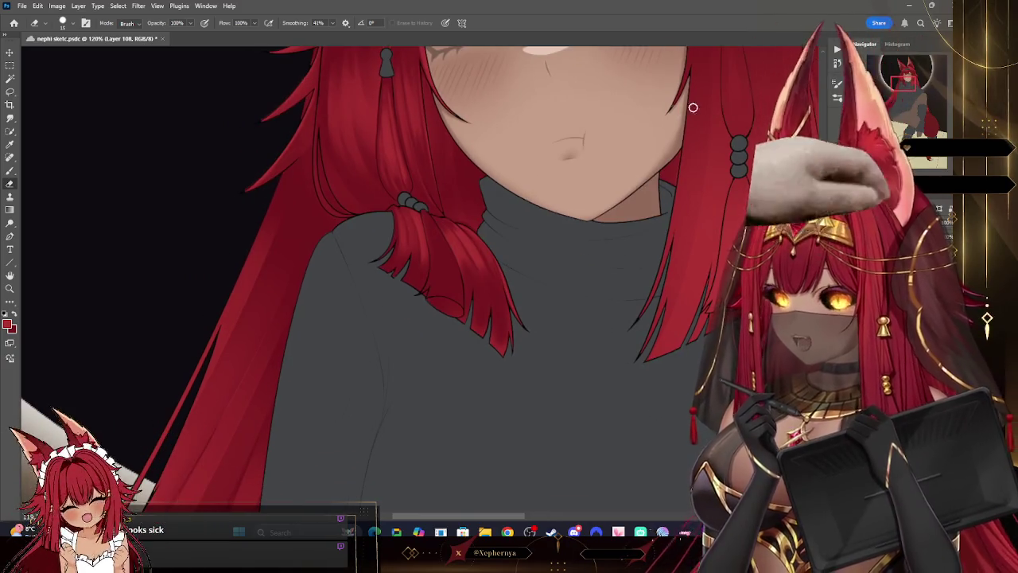
Step: Paint strands into the tied lock at fine, 100 and 60 brush sizes, then zoom out
key("b")
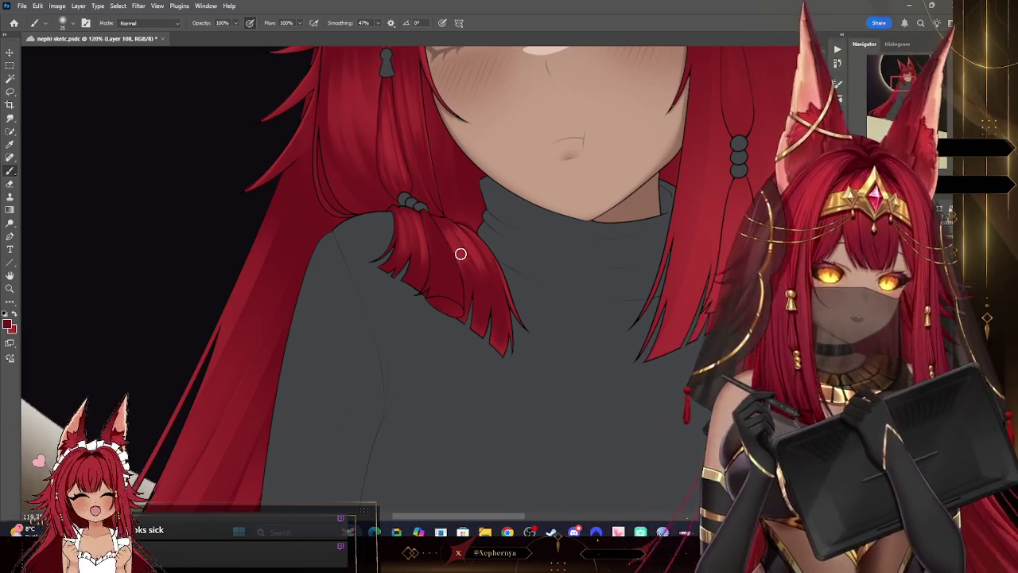
key("bracketleft")
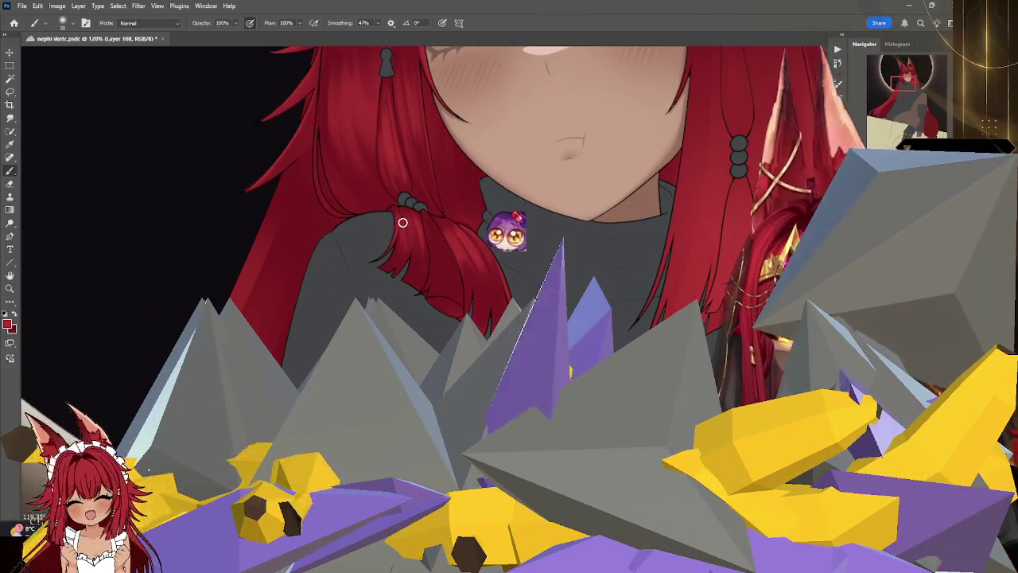
key("bracketright")
key("bracketright")
key("bracketright")
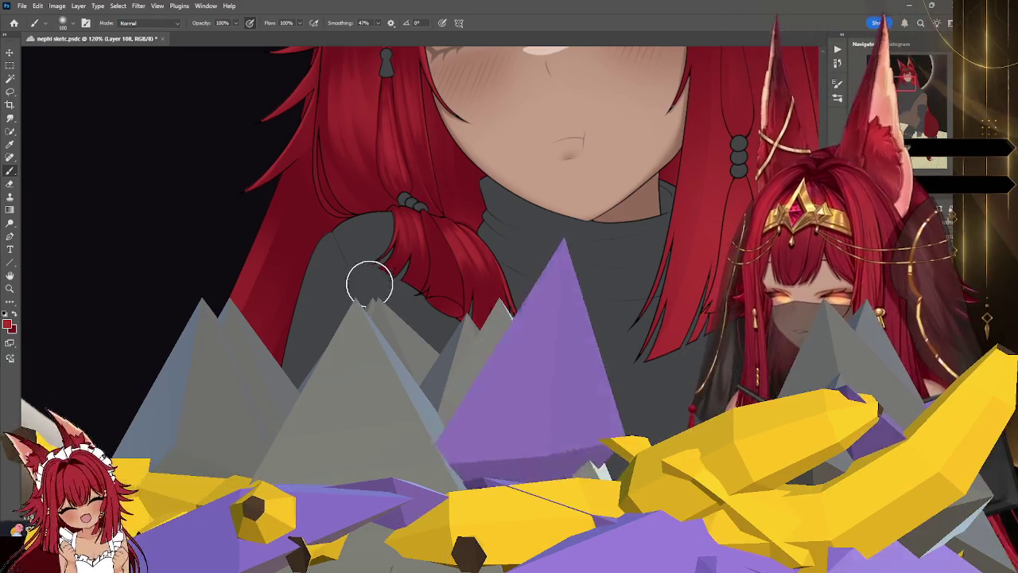
key("bracketleft")
key("bracketleft")
key("bracketleft")
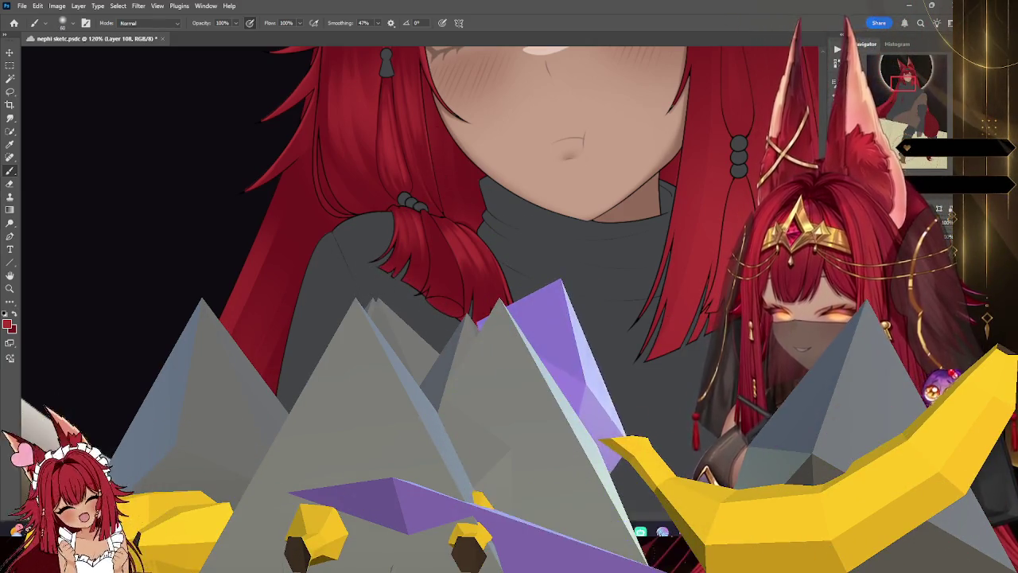
key("z")
left_click(457, 250, "alt")
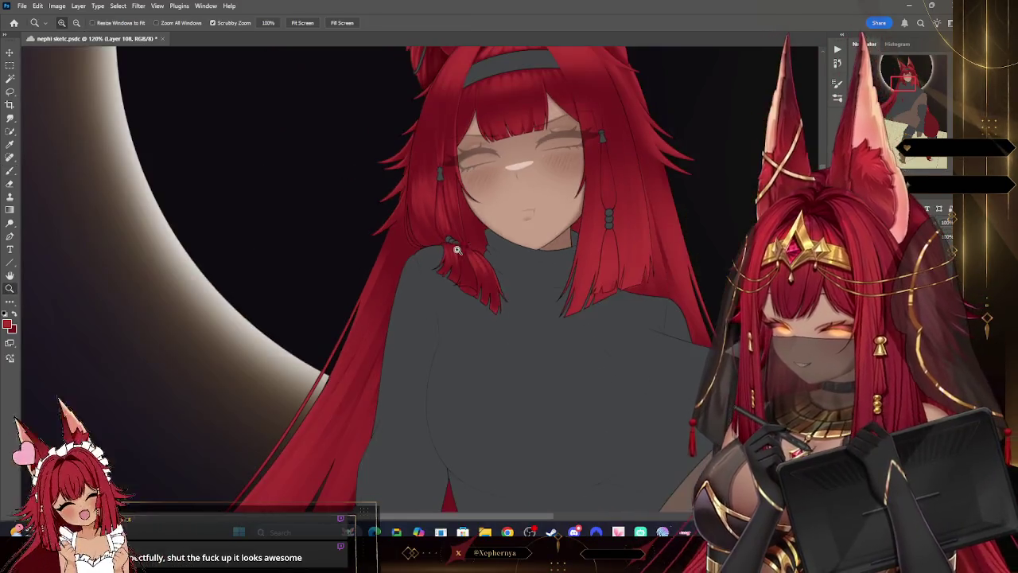
Step: Zoom to about 264% on the shoulder lock and paint fine highlighted strands
left_click_drag(495, 281, 466, 311)
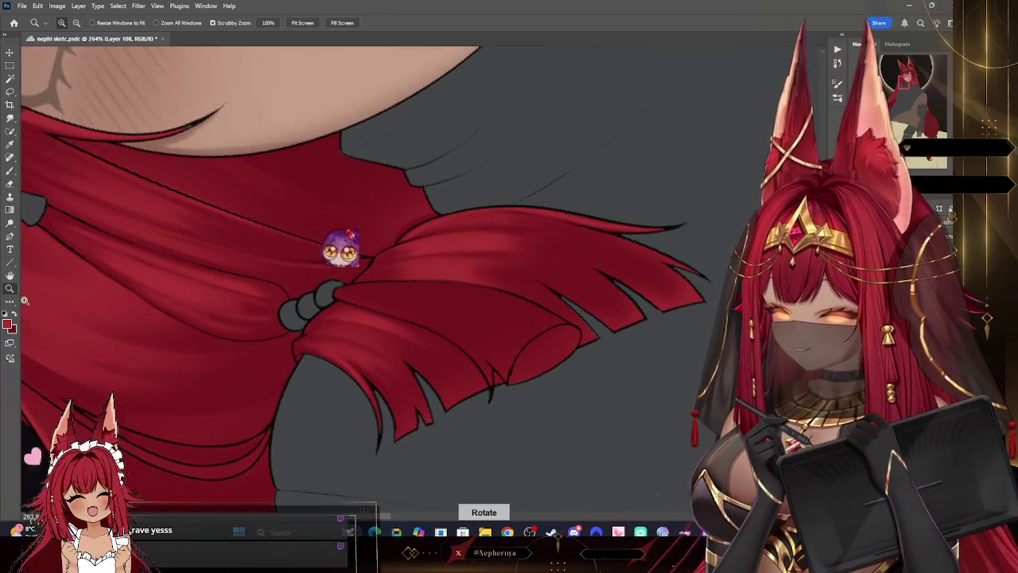
left_click(11, 171)
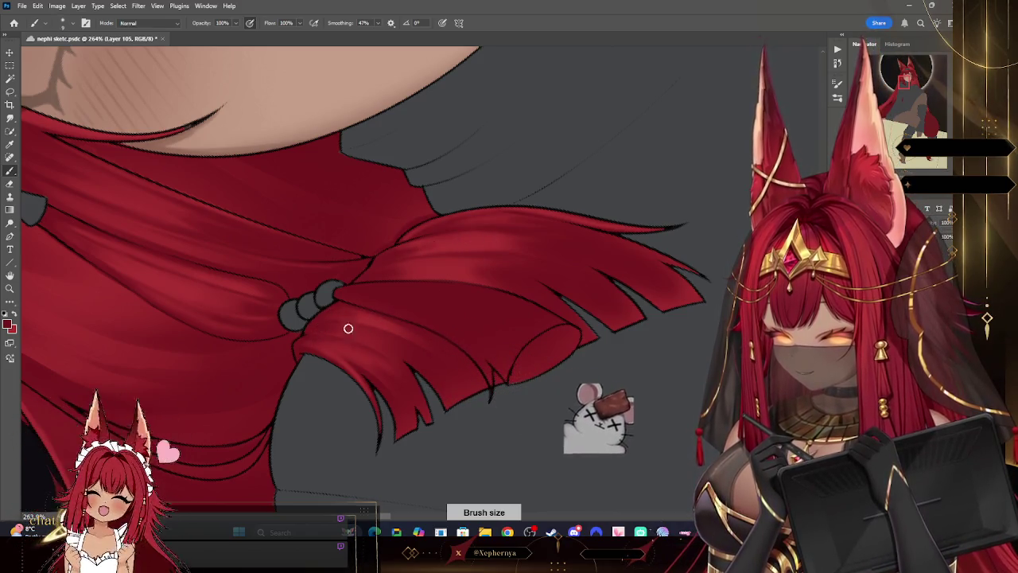
key("bracketright")
key("bracketright")
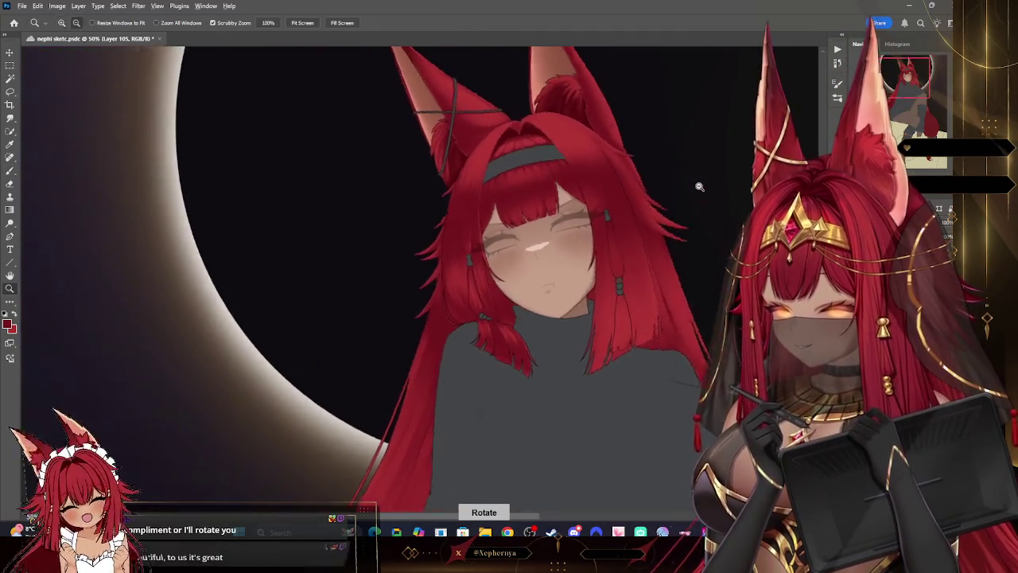
Step: Zoom to about 182% on the beaded hair tie and pick a brush preset
left_click_drag(617, 389, 655, 393)
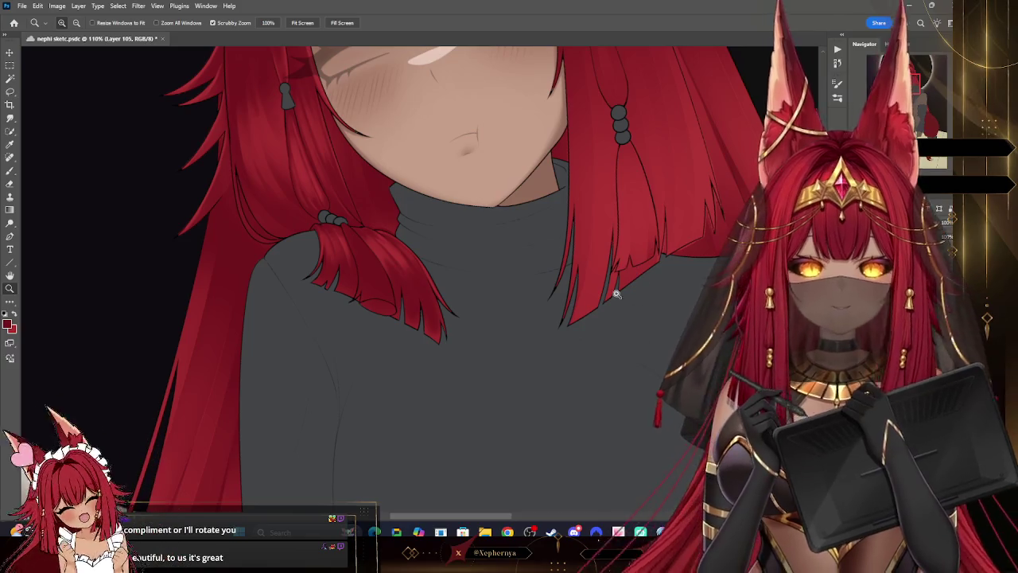
left_click_drag(601, 361, 616, 335)
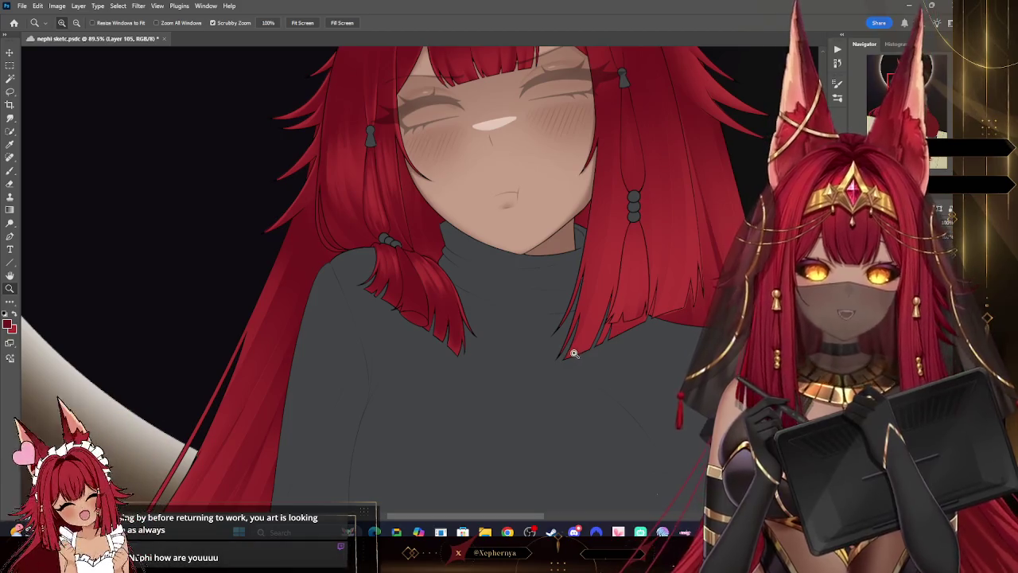
left_click_drag(575, 352, 552, 342)
left_click_drag(520, 371, 510, 397)
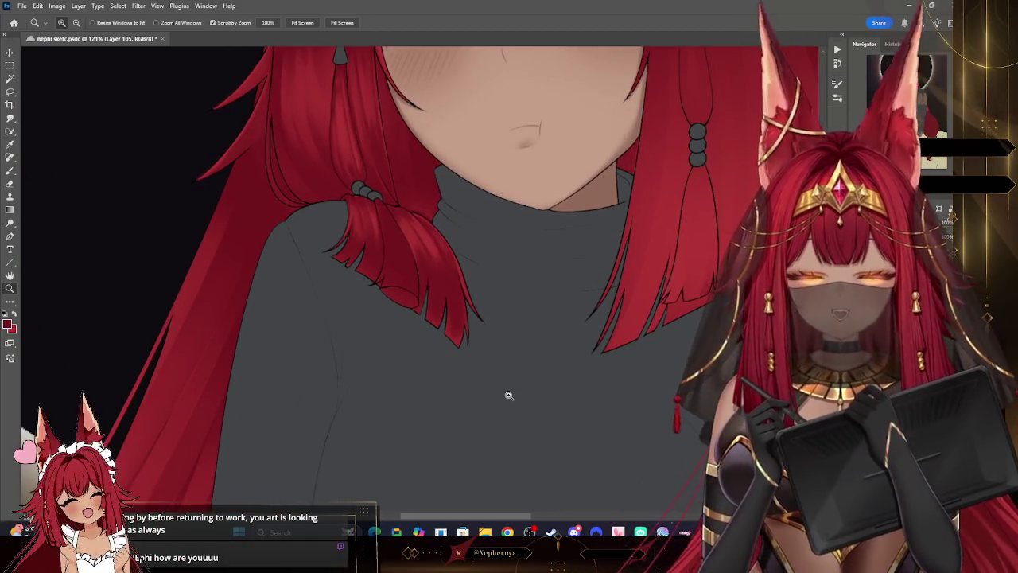
mouse_move(379, 185)
left_mouse_down()
mouse_move(405, 171)
mouse_move(427, 239)
left_mouse_up()
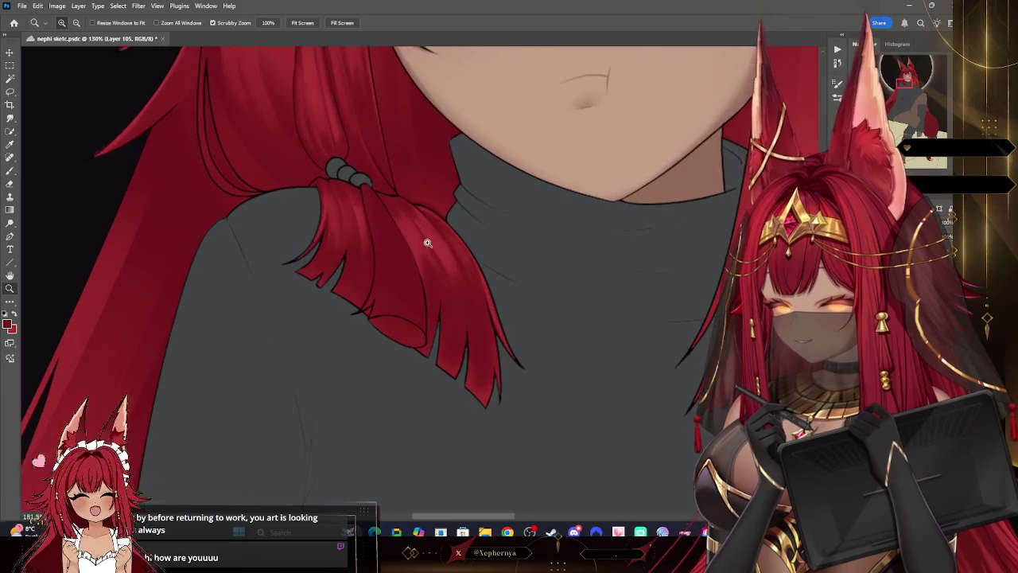
left_click(63, 23)
double_click(29, 336)
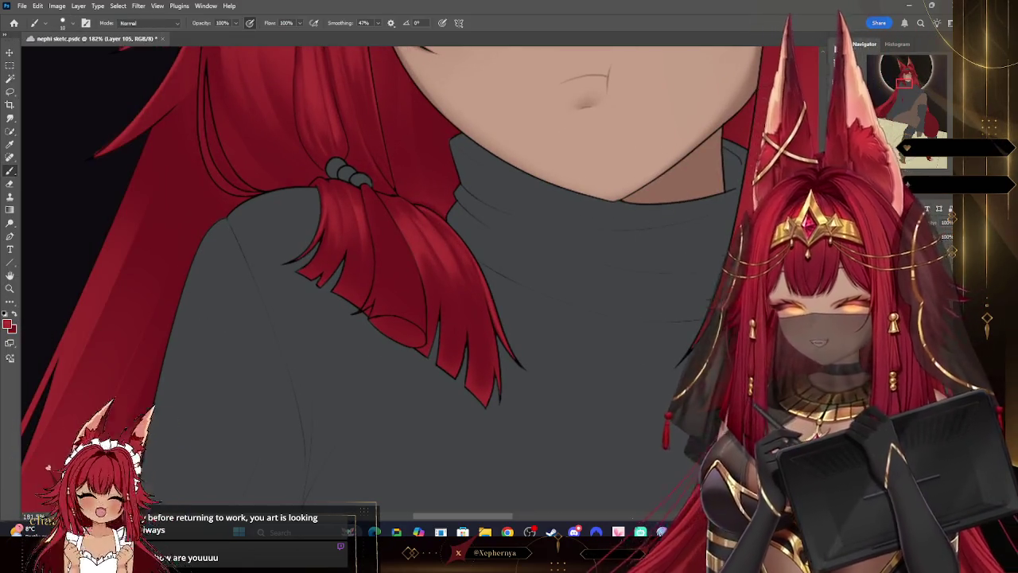
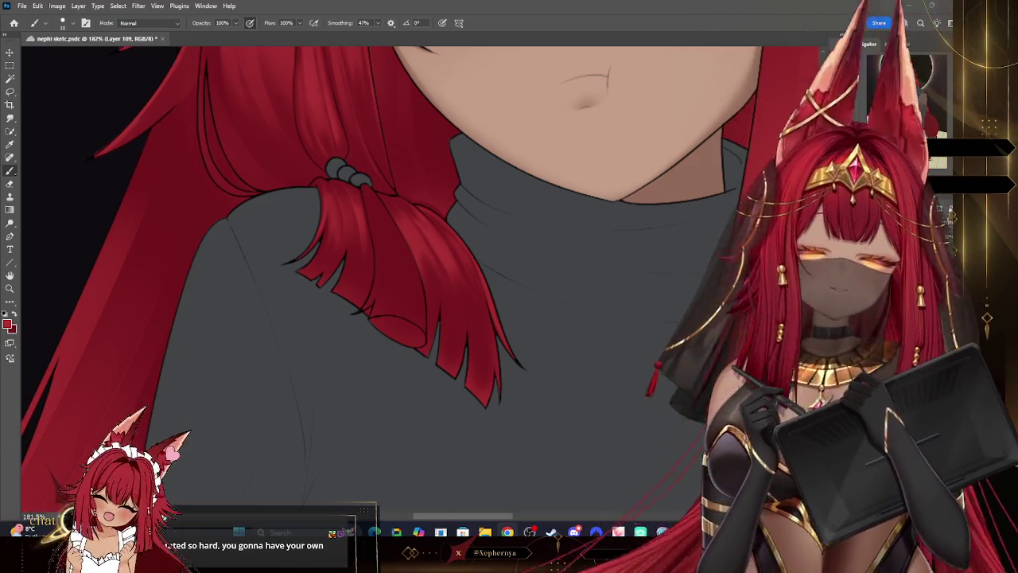
Step: Zoom out slightly around the shoulder hair lock and shrink the brush for fine strands
left_click(11, 291)
mouse_move(472, 301)
left_mouse_down()
mouse_move(424, 137)
mouse_move(475, 249)
left_mouse_up()
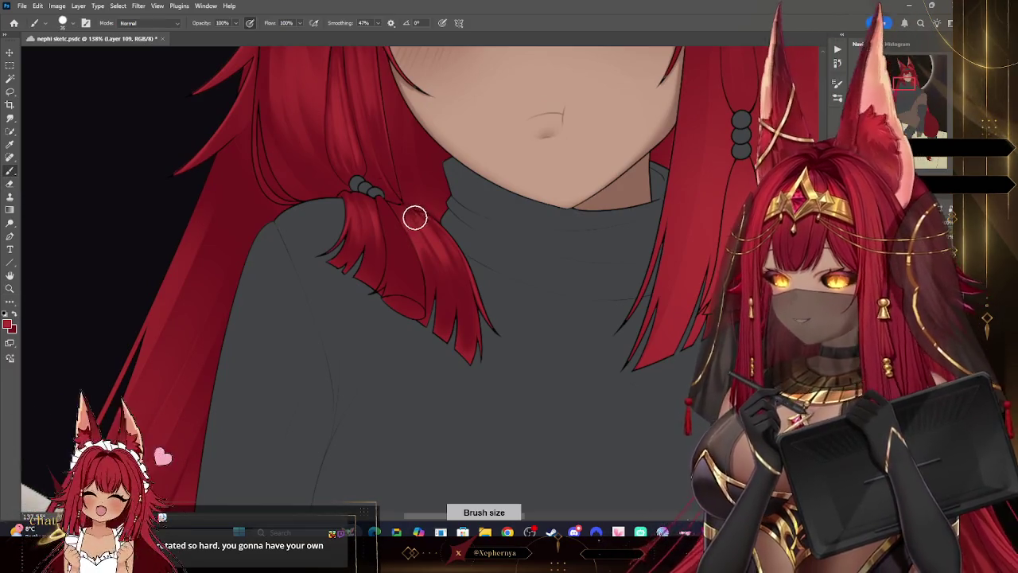
key("bracketleft")
key("bracketleft")
key("bracketleft")
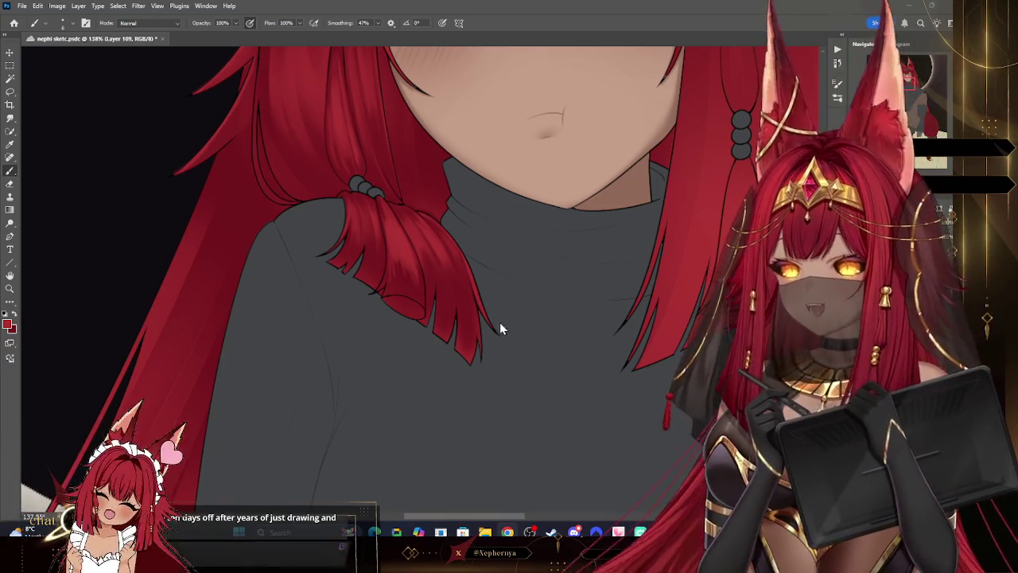
left_click(10, 289)
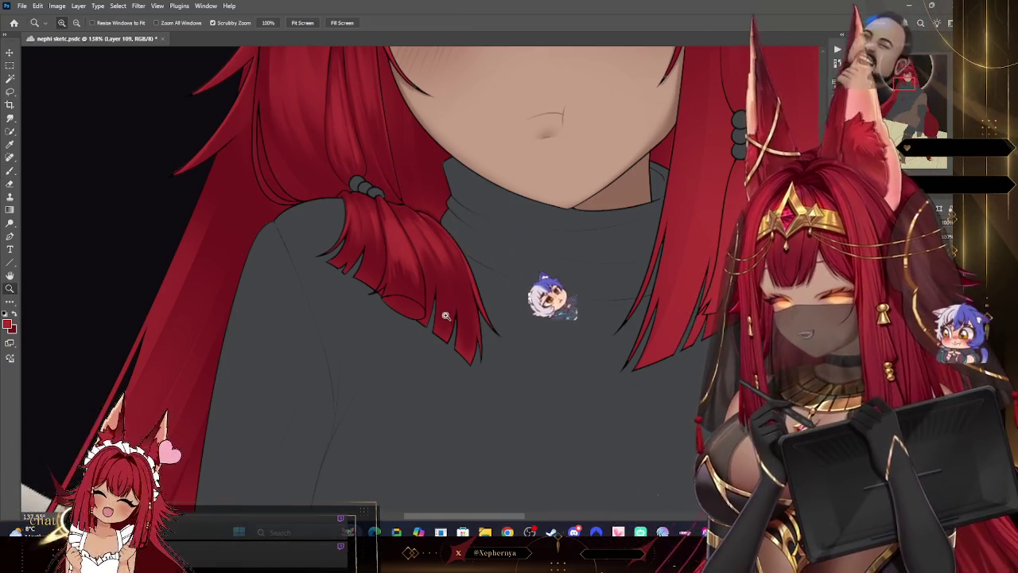
Step: Zoom and rotate the canvas to frame the tip of the shoulder hair lock
left_click_drag(493, 302, 505, 301)
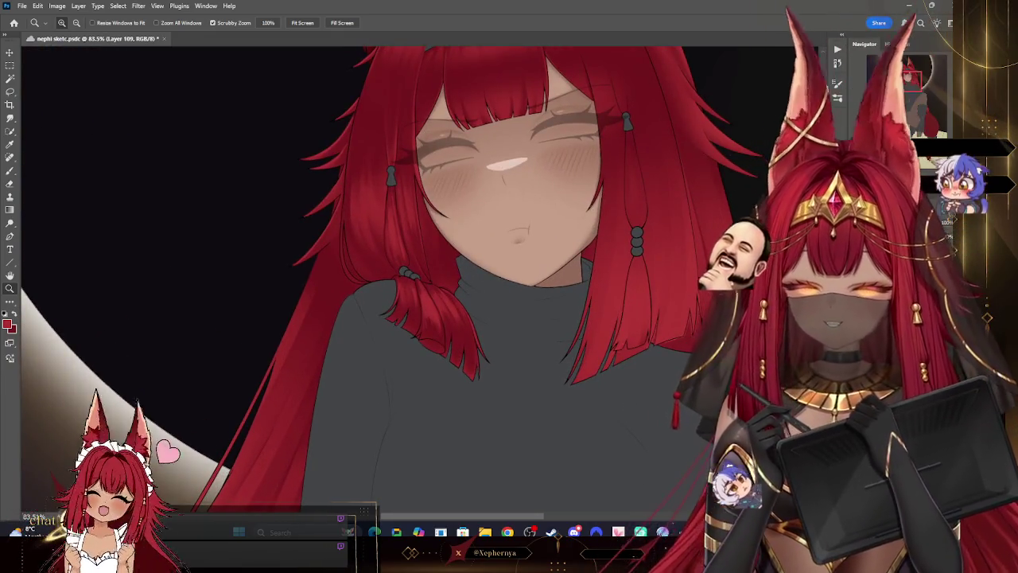
left_click(509, 362)
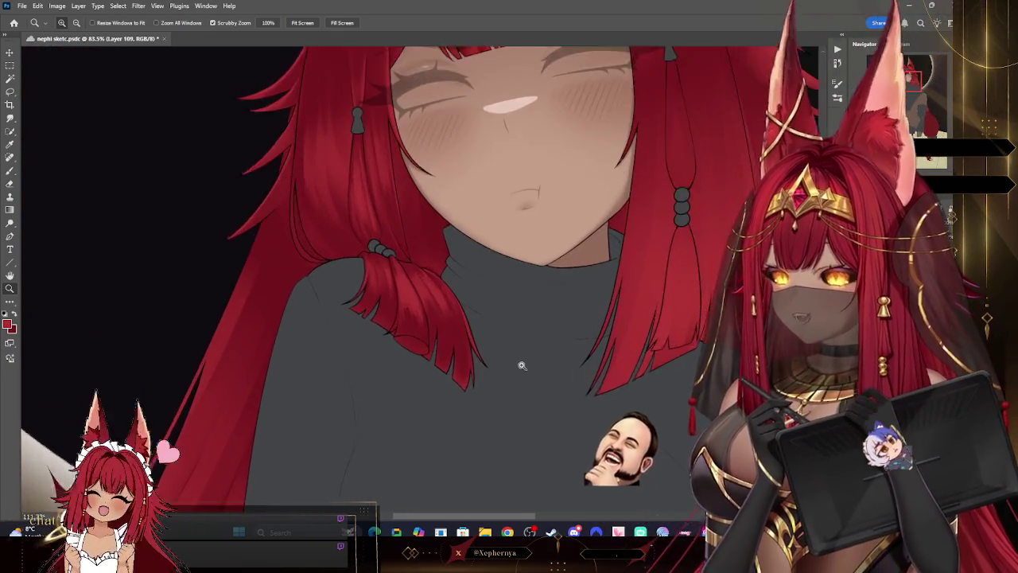
left_click(11, 185)
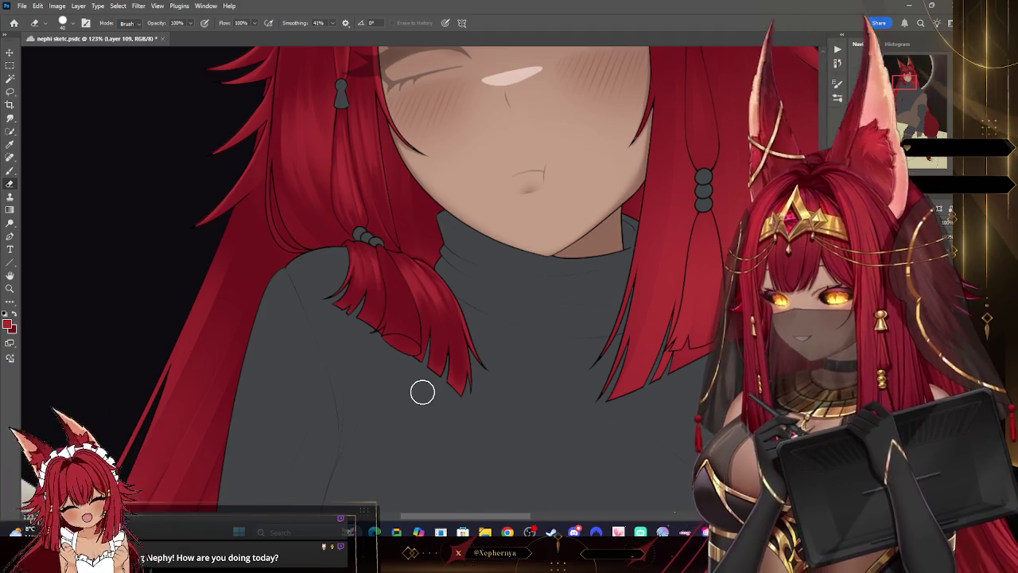
key("r")
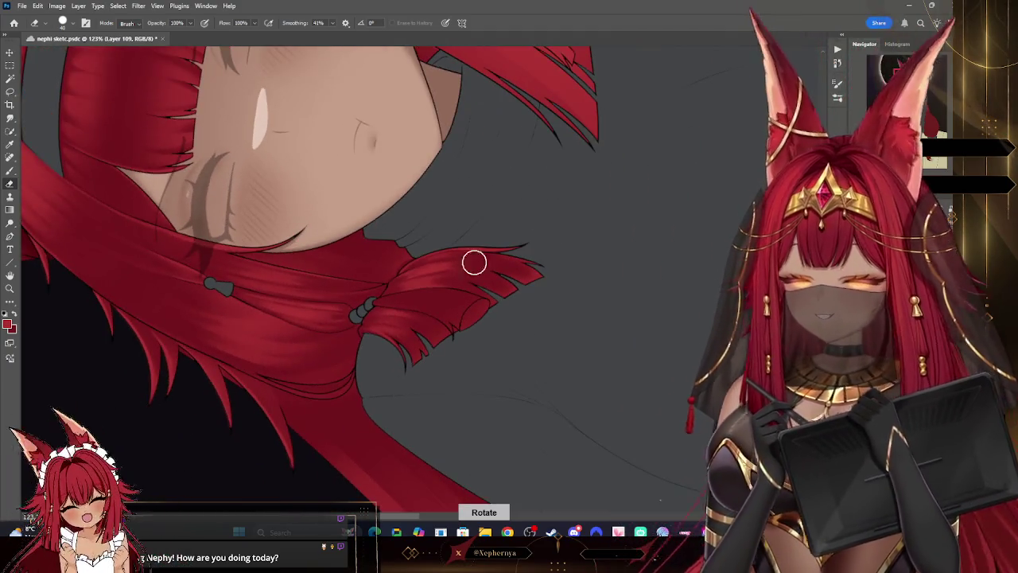
key("z")
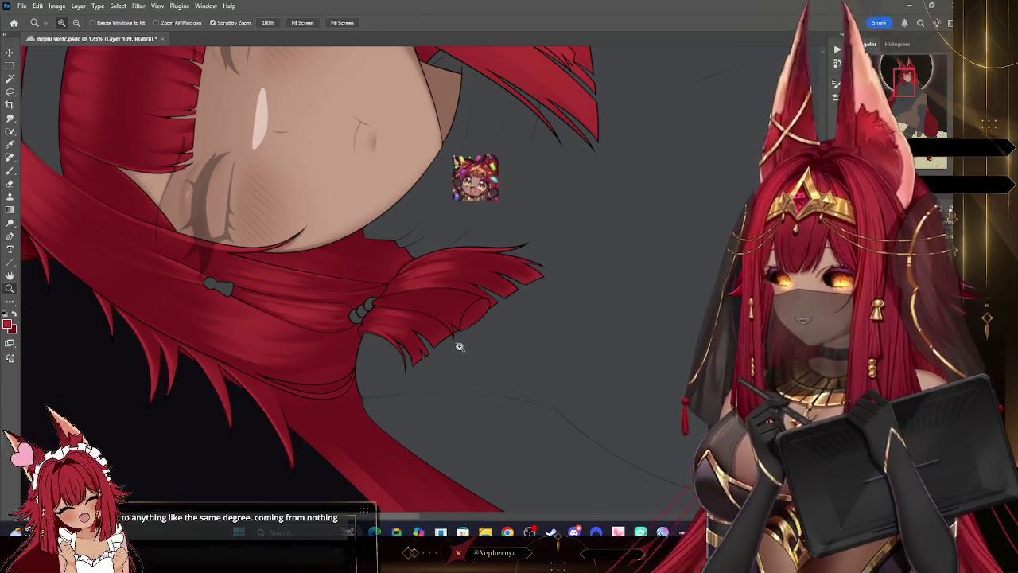
left_click_drag(458, 346, 482, 347)
key("r")
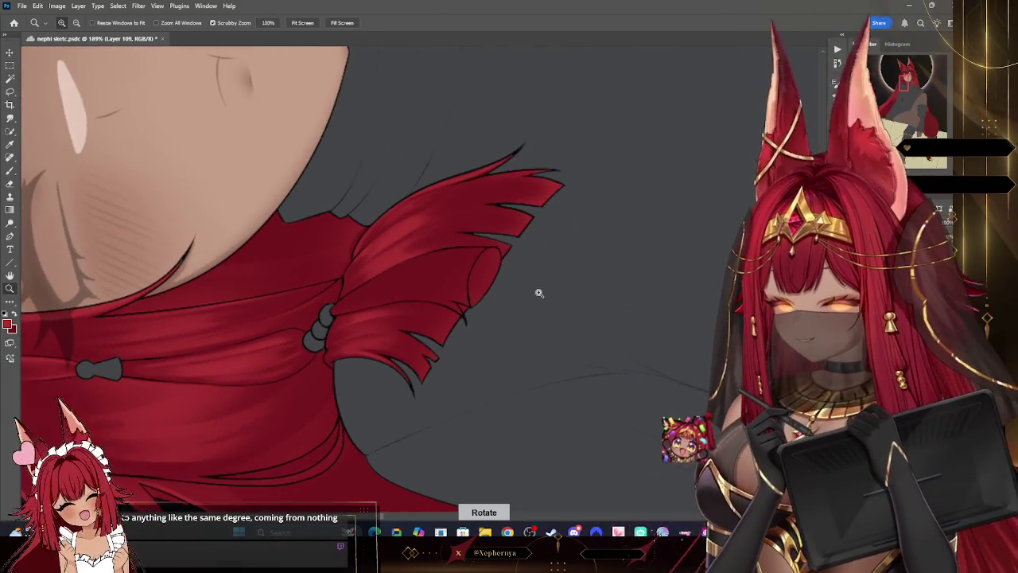
left_click_drag(538, 293, 553, 295)
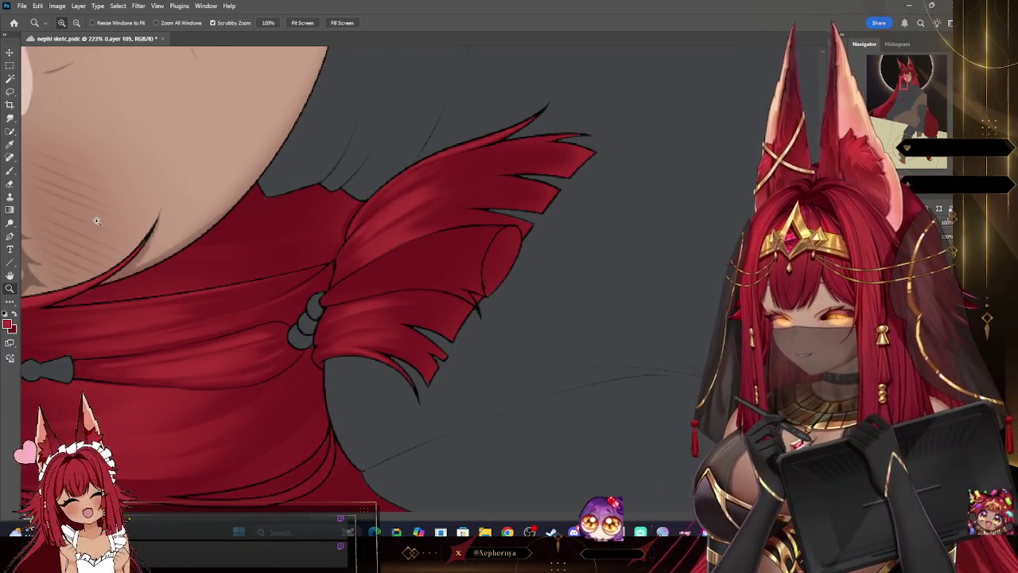
Step: Undo the last stroke, then draw the curled tip's outline and lighter shading strokes
key("e")
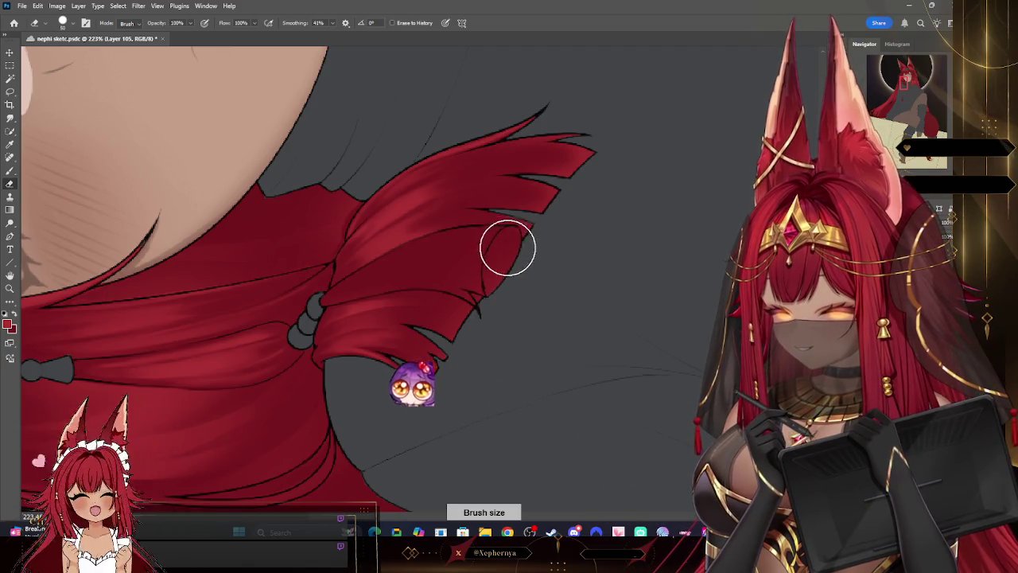
key("b")
key("ctrl+z")
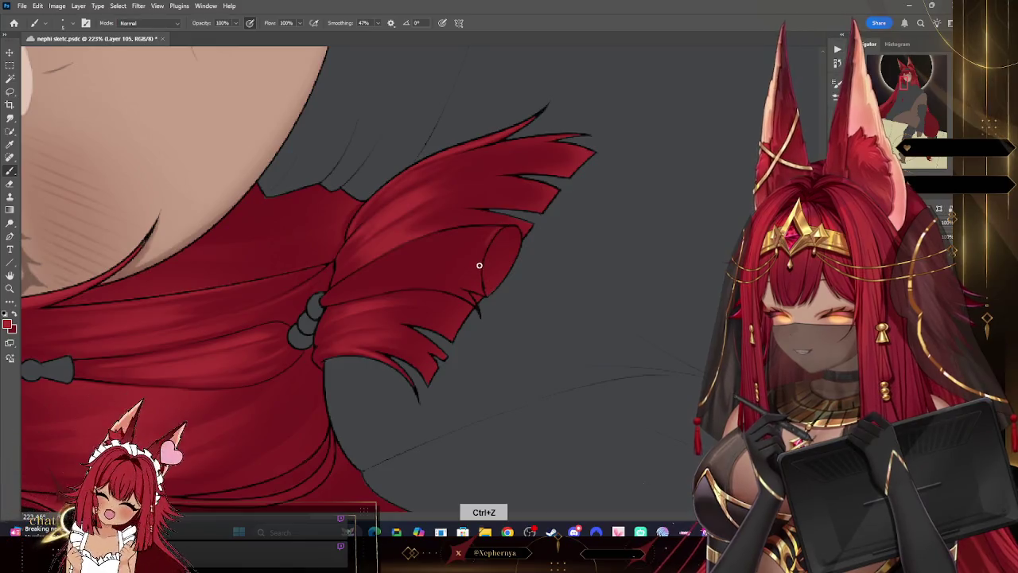
left_click_drag(516, 229, 482, 294)
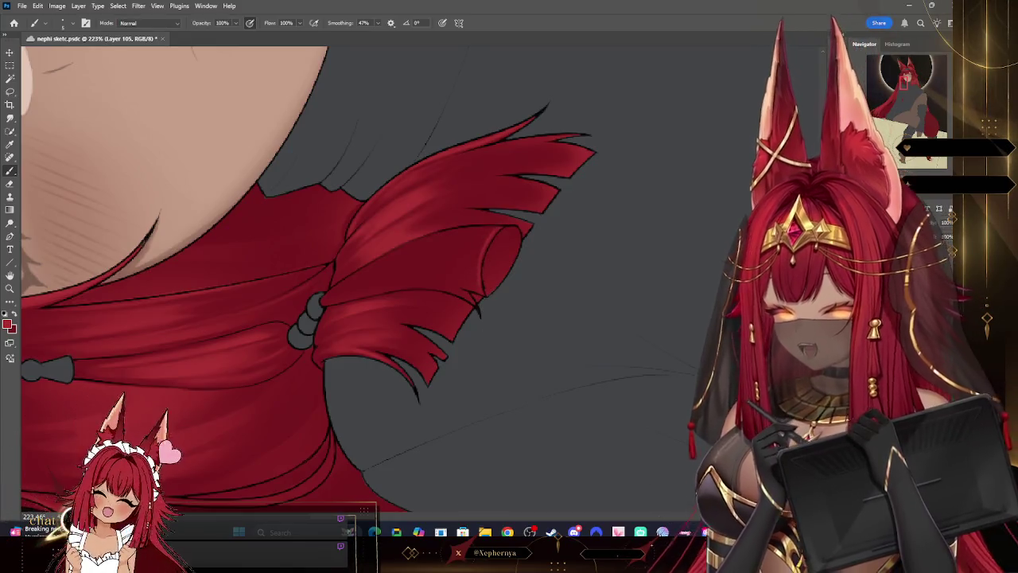
key("r")
left_click_drag(477, 238, 454, 159)
key("bracketright")
key("bracketright")
mouse_move(473, 206)
left_mouse_down()
mouse_move(373, 282)
mouse_move(400, 255)
left_mouse_up()
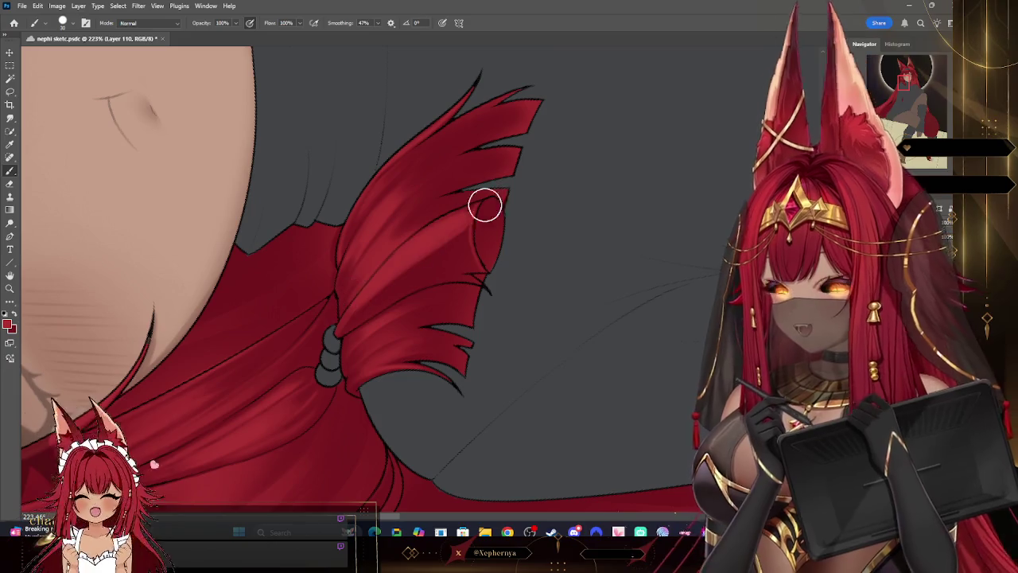
Step: Refine the curled tip's strands by erasing, resizing the brush and eraser as needed
key("bracketright")
key("e")
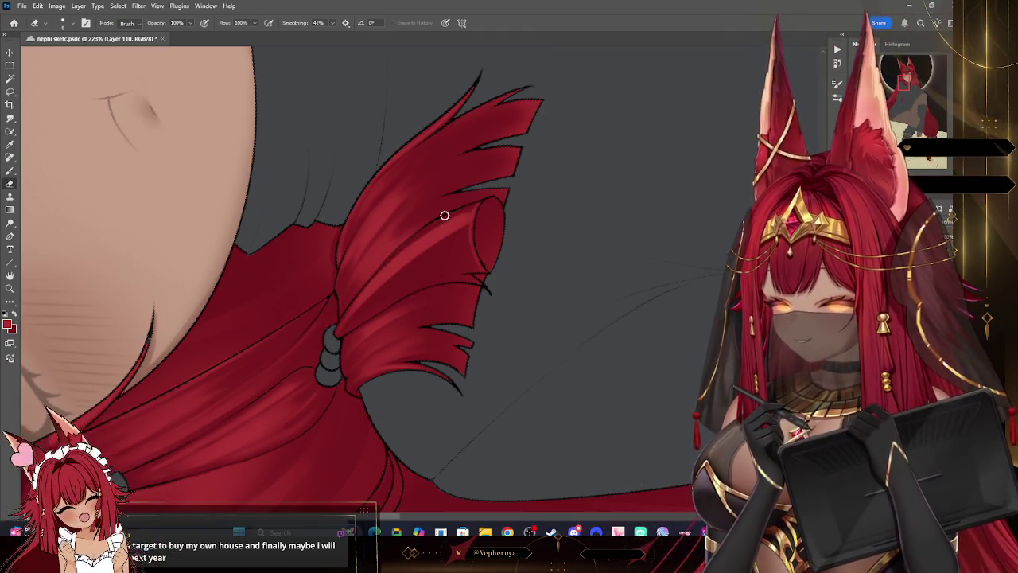
key("b")
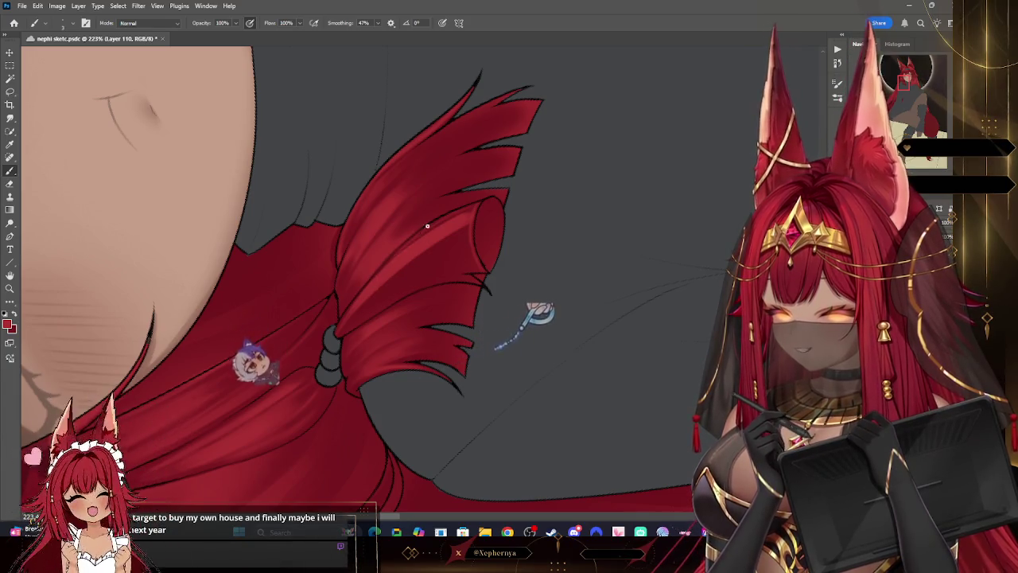
key("bracketright")
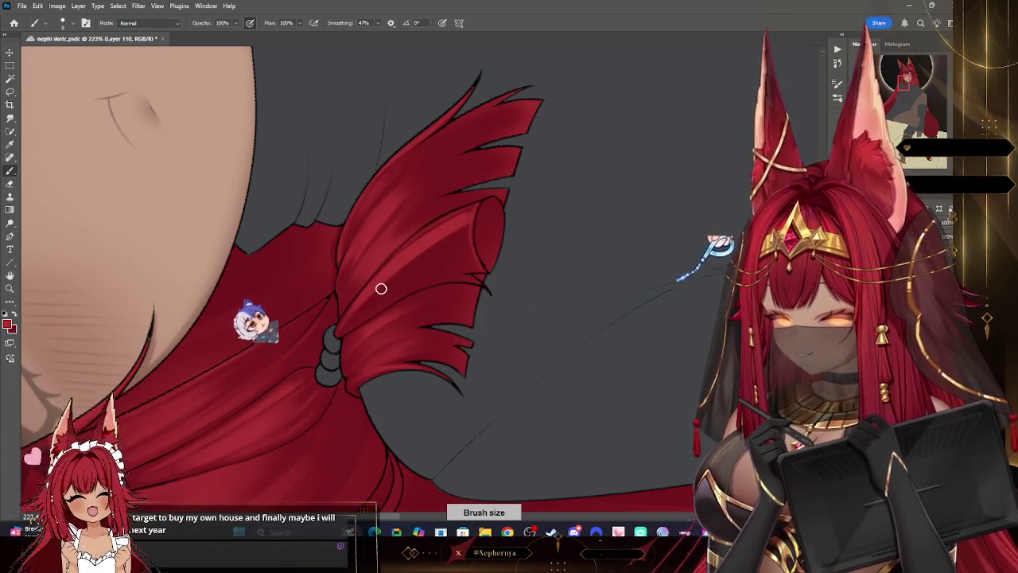
key("bracketright")
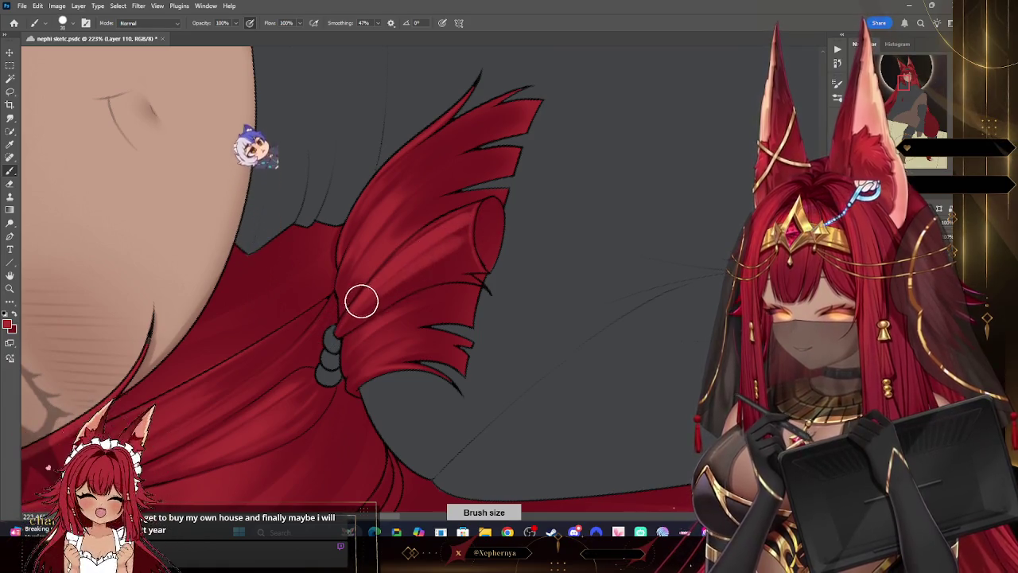
key("e")
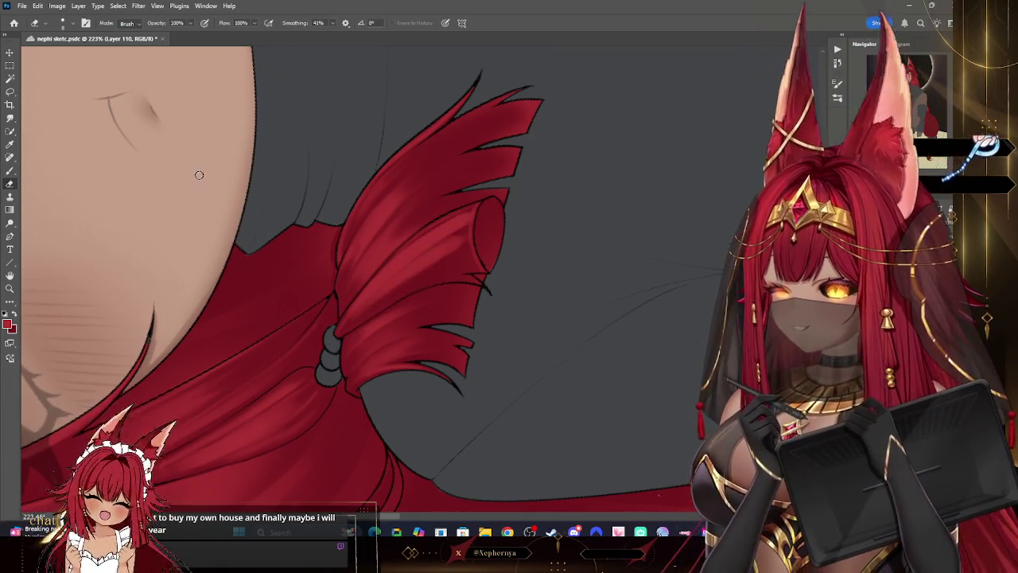
key("bracketright")
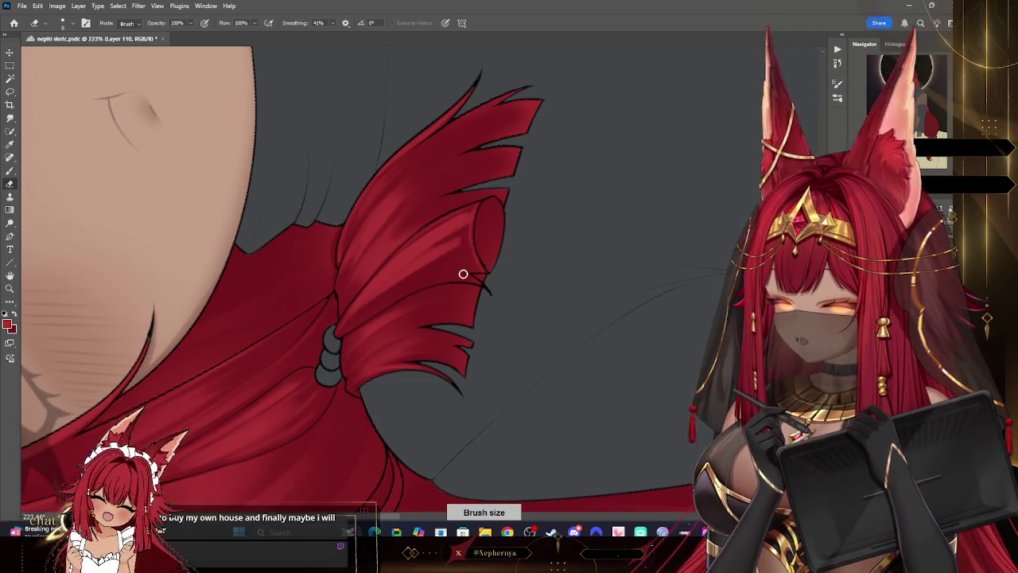
right_click(92, 205)
key("Escape")
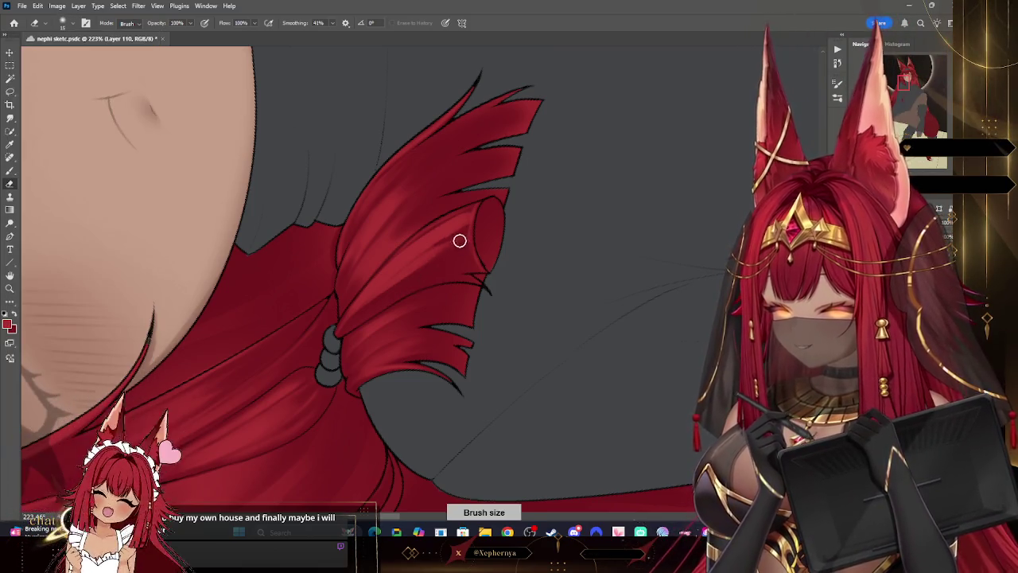
scroll(525, 233, "down", 2)
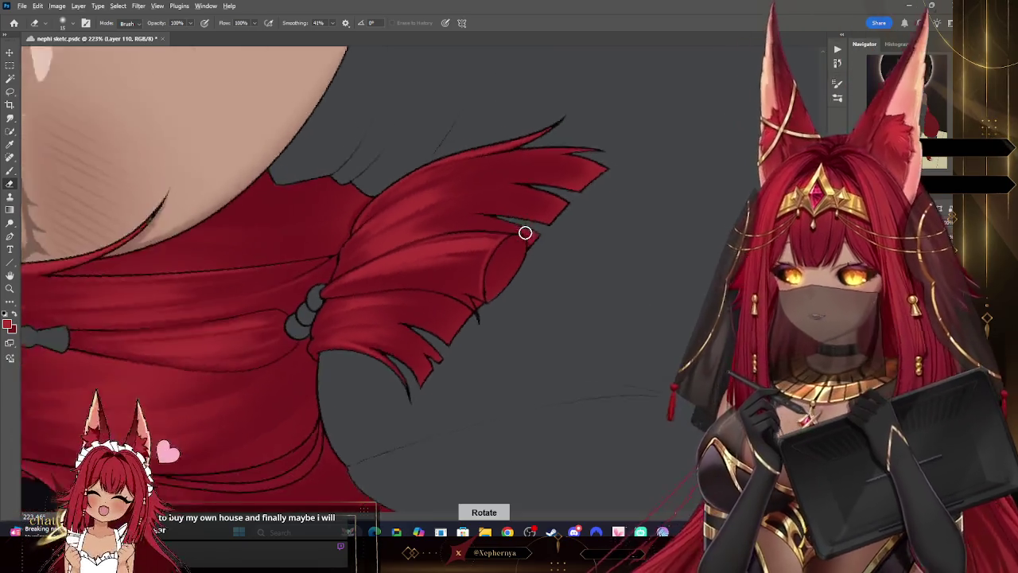
Step: Scroll to the shoulder hair lock and enlarge the Brush for broader strokes
scroll(525, 232, "down", 2)
scroll(525, 232, "down", 2)
scroll(525, 232, "down", 2)
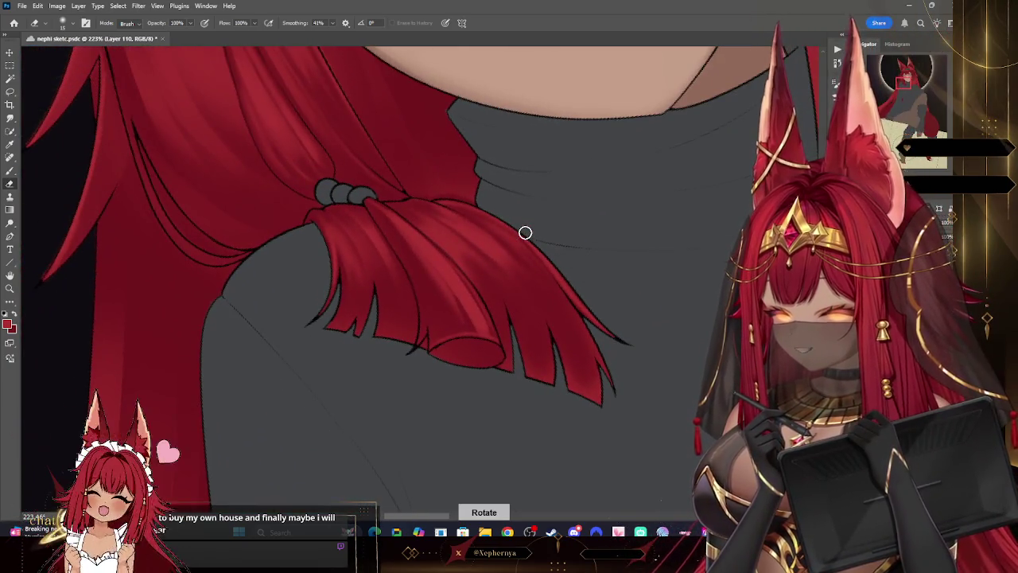
key("b")
key("bracketright")
key("bracketleft")
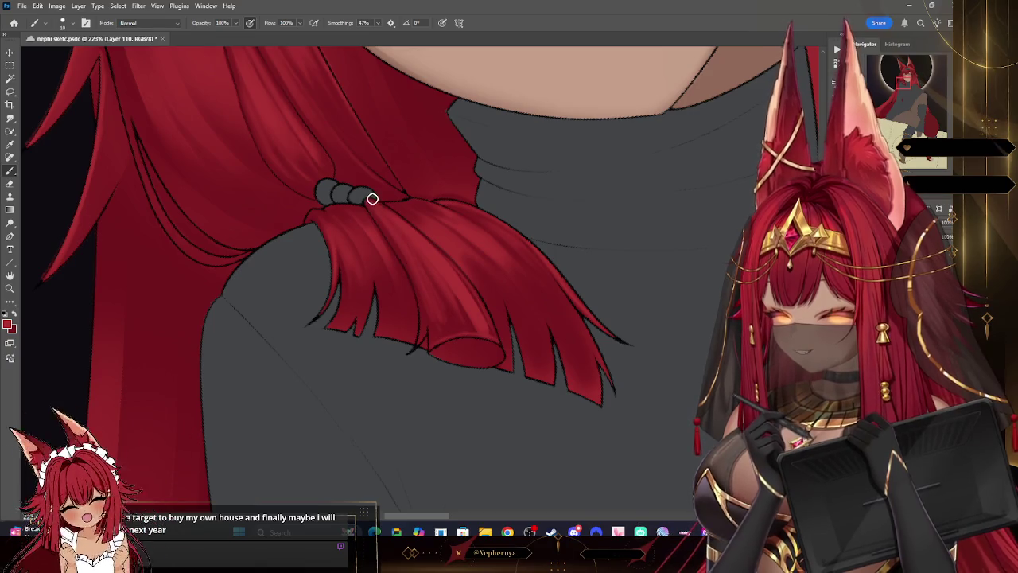
key("bracketright")
key("bracketright")
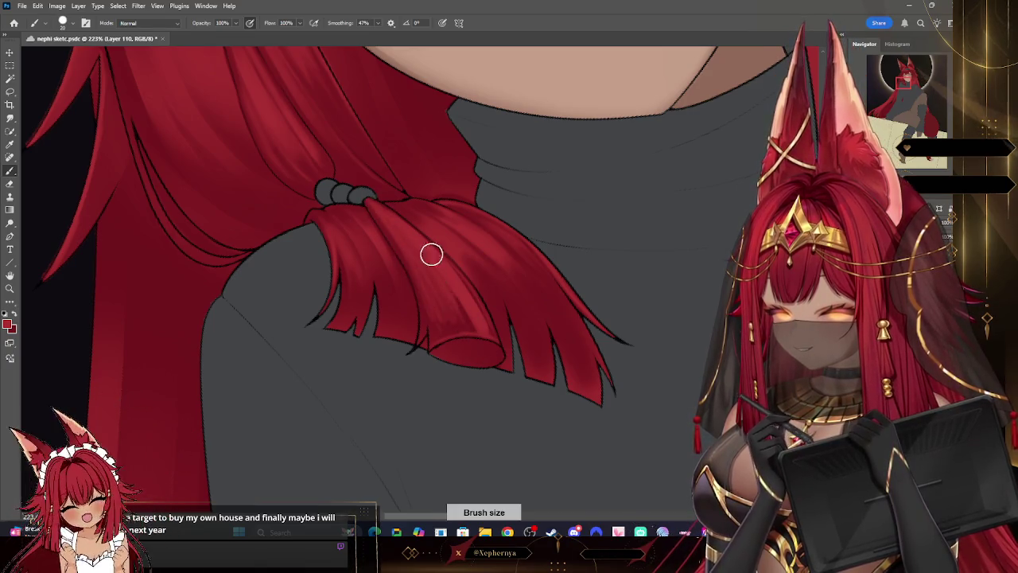
Step: Add Layer 111, paint extra shading strands, and blend them with a small Smudge brush
key("ctrl+shift+alt+n")
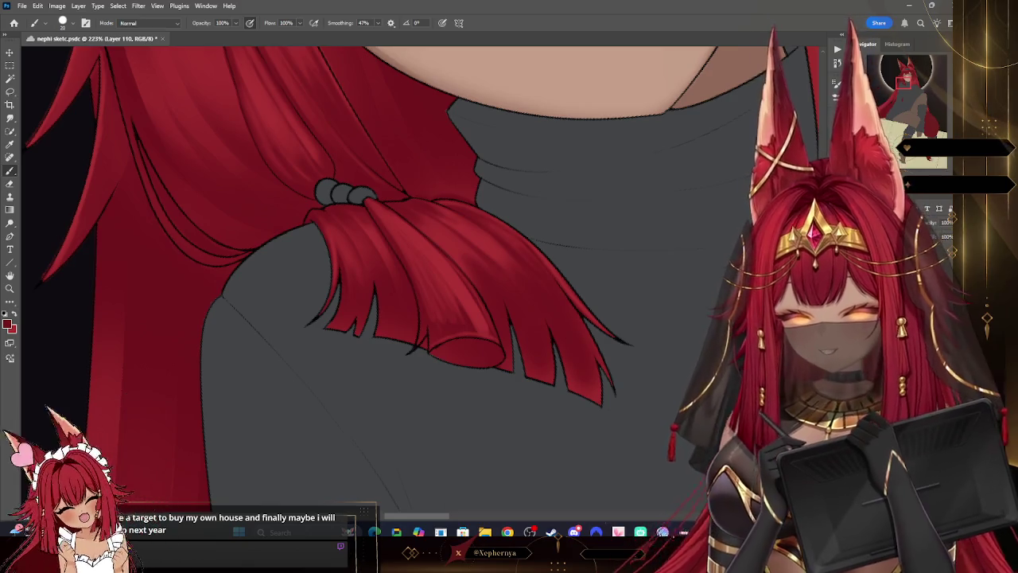
key("bracketleft")
key("bracketleft")
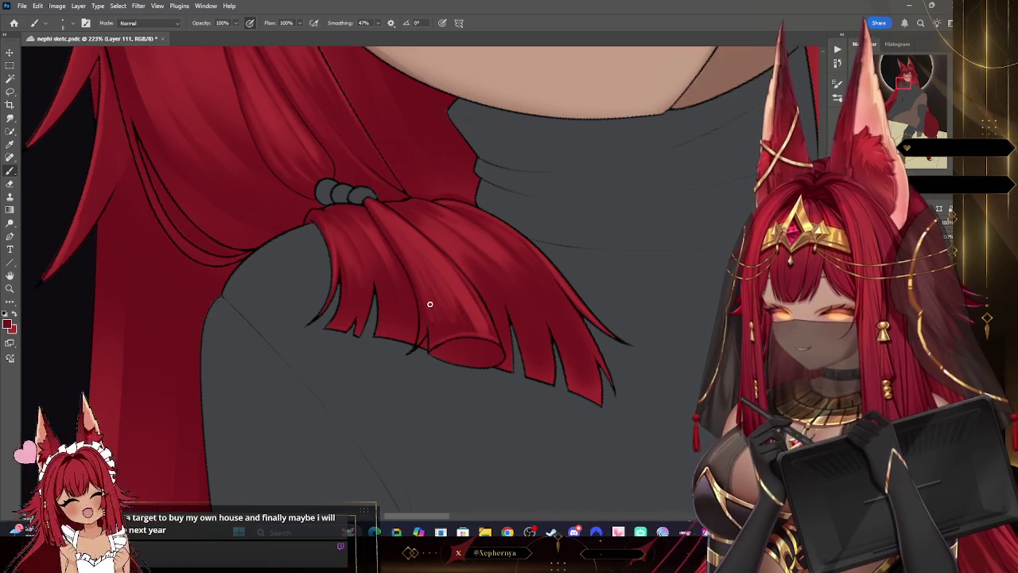
key("bracketleft")
key("bracketright")
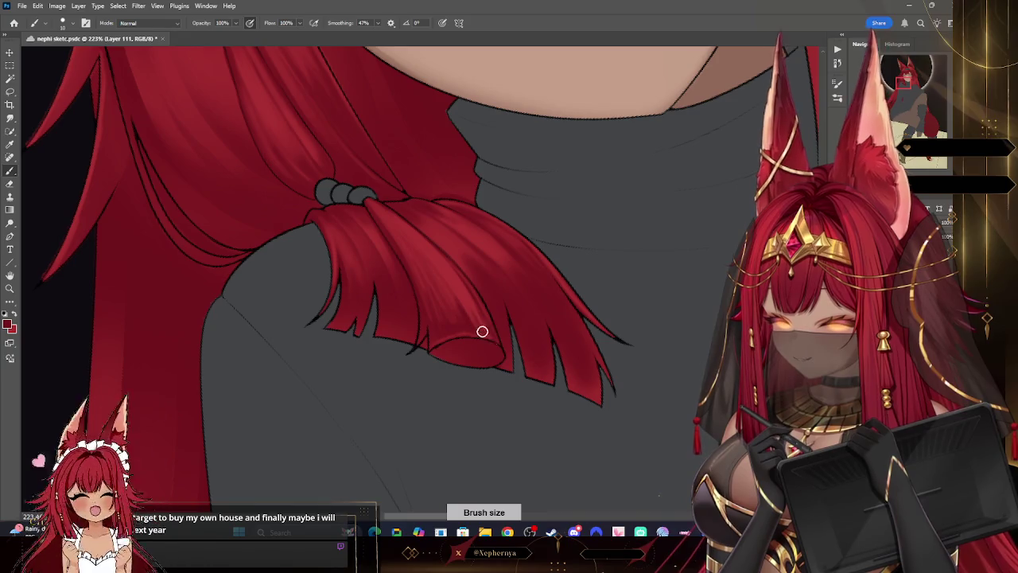
key("bracketleft")
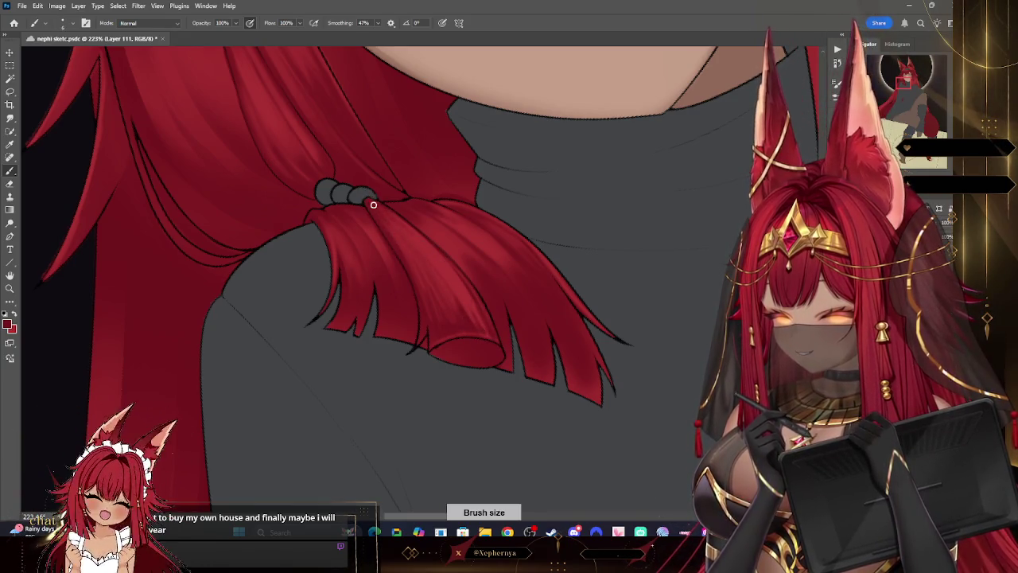
left_click(10, 118)
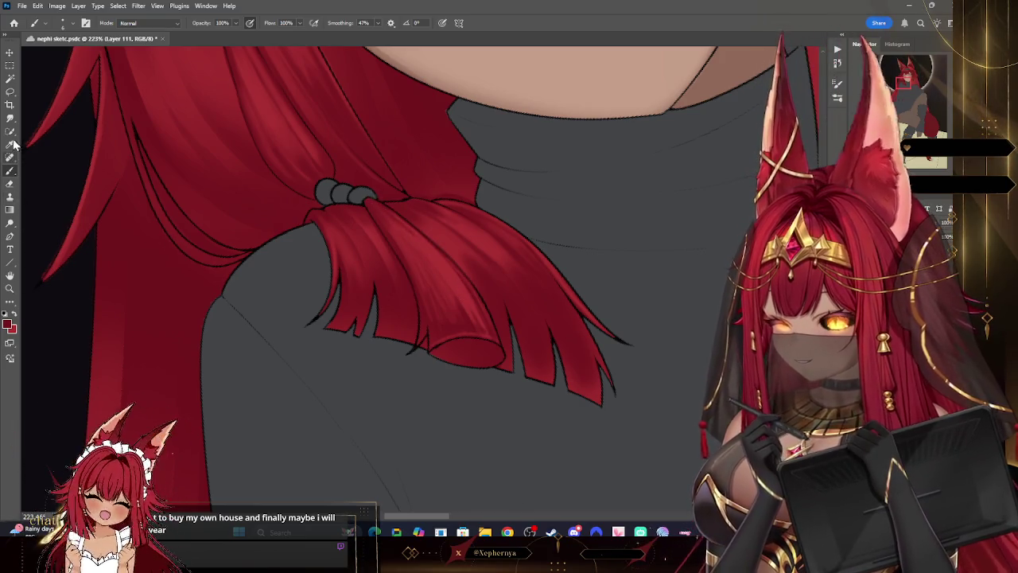
key("bracketleft")
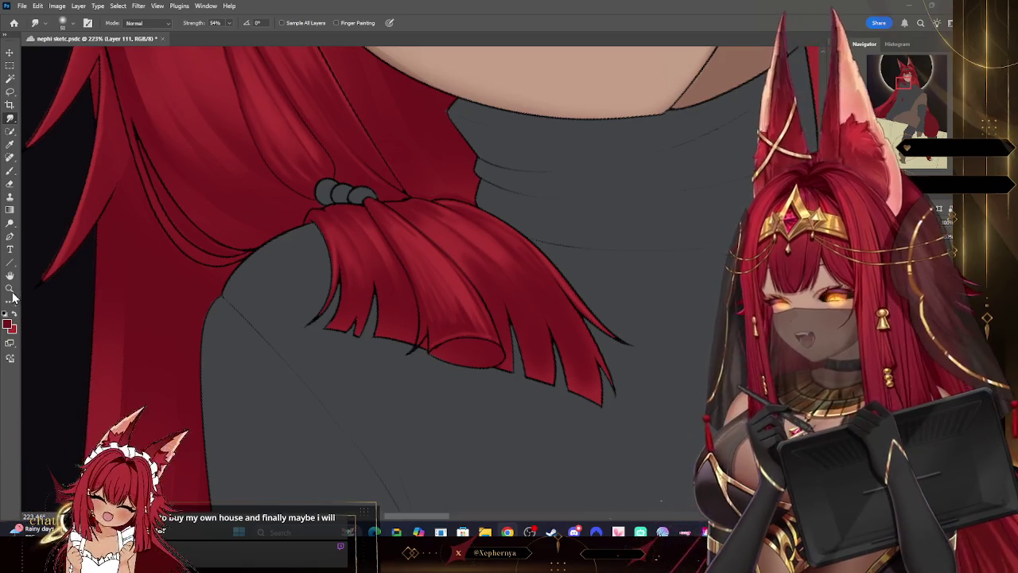
Step: Zoom out to view the whole artwork and choose a Brush preset for painting hair
left_click(10, 290)
scroll(454, 268, "down", 4)
scroll(427, 334, "down", 2)
scroll(518, 334, "down", 1)
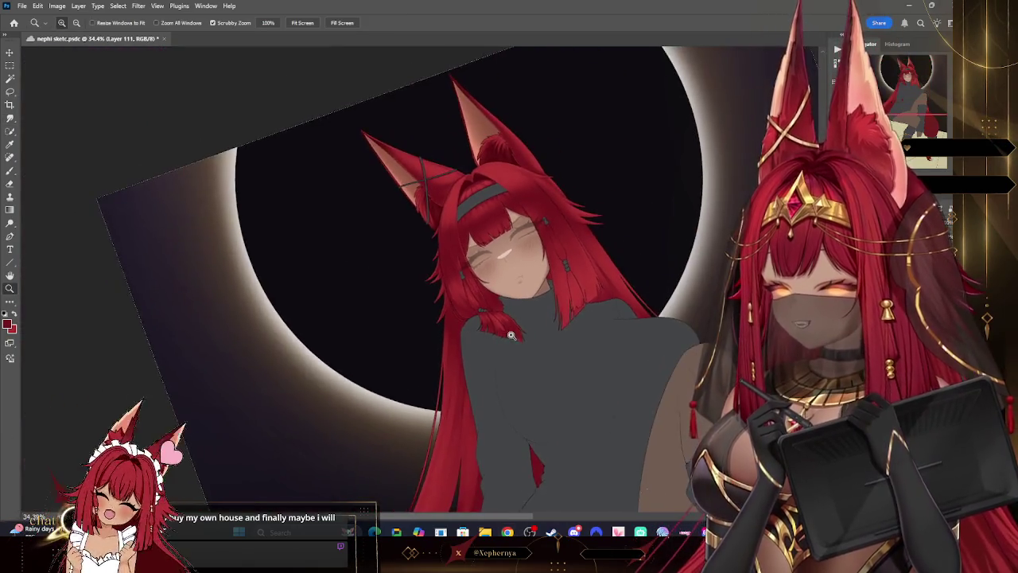
scroll(511, 335, "up", 5)
left_click(10, 170)
left_click(62, 22)
double_click(80, 216)
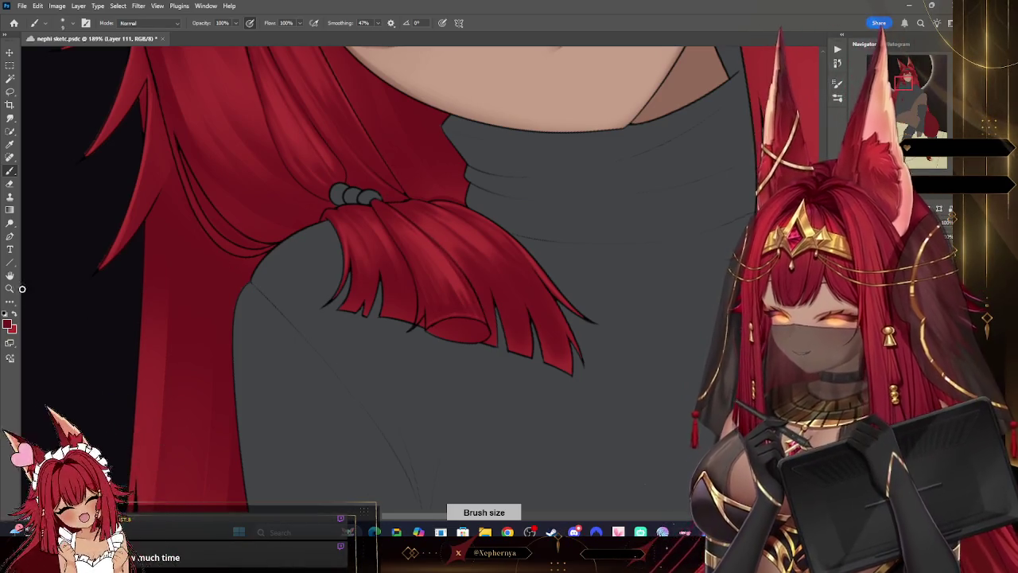
Step: Scrubby-zoom out to see the face and moon, then back in on the tied shoulder lock
key("z")
left_click_drag(398, 227, 699, 189)
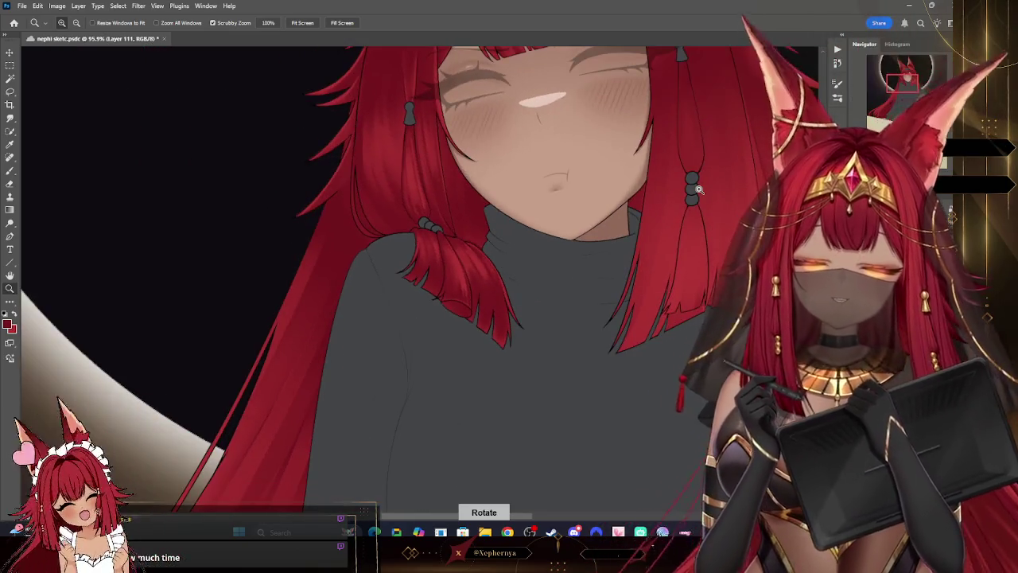
left_click_drag(635, 395, 588, 399)
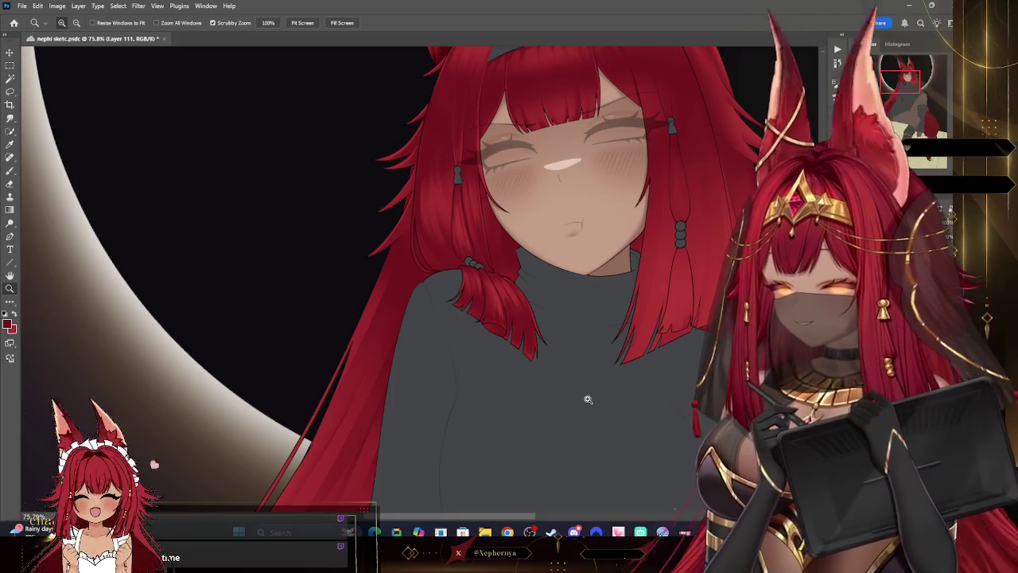
left_click_drag(519, 322, 552, 324)
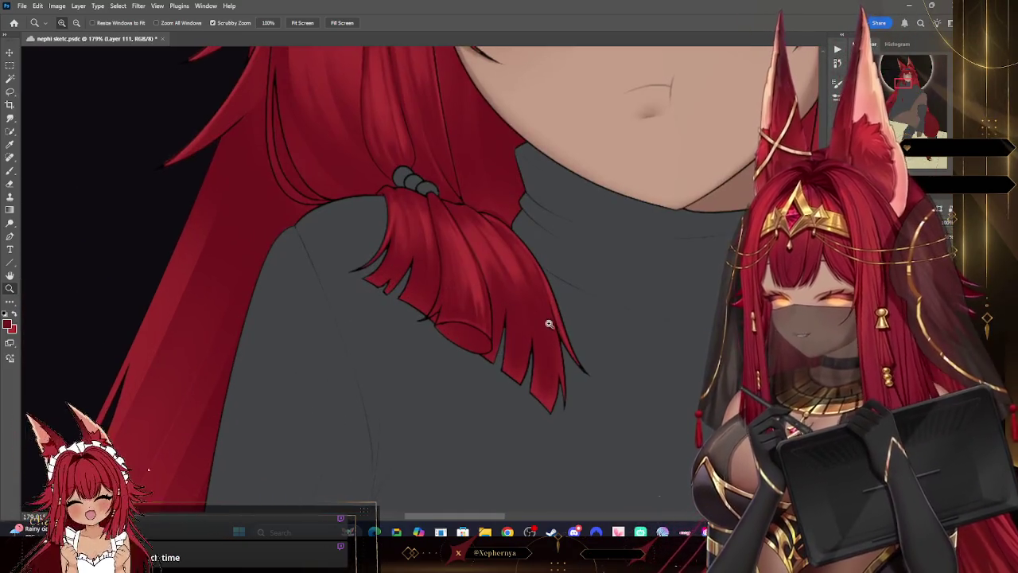
Step: Pick a brush preset and paint fine strands on the tied lock, rotating the view
key("b")
left_click(63, 23)
double_click(76, 213)
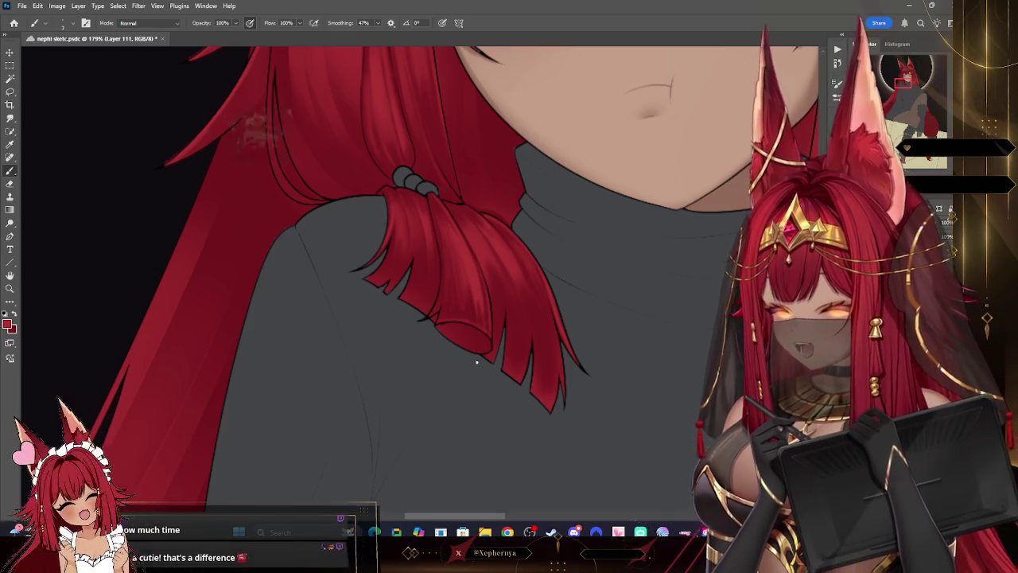
key("r")
key("b")
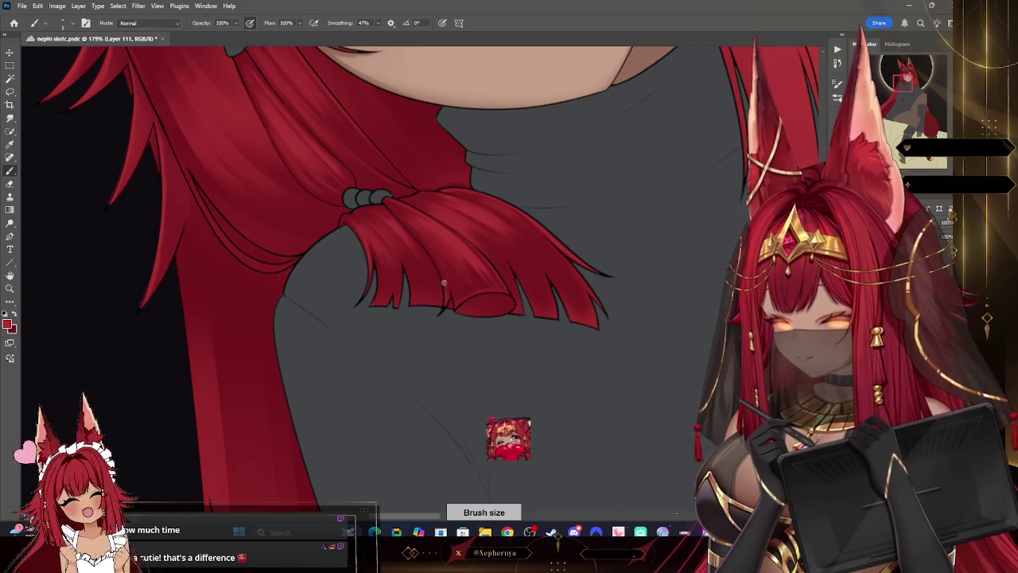
key("bracketleft")
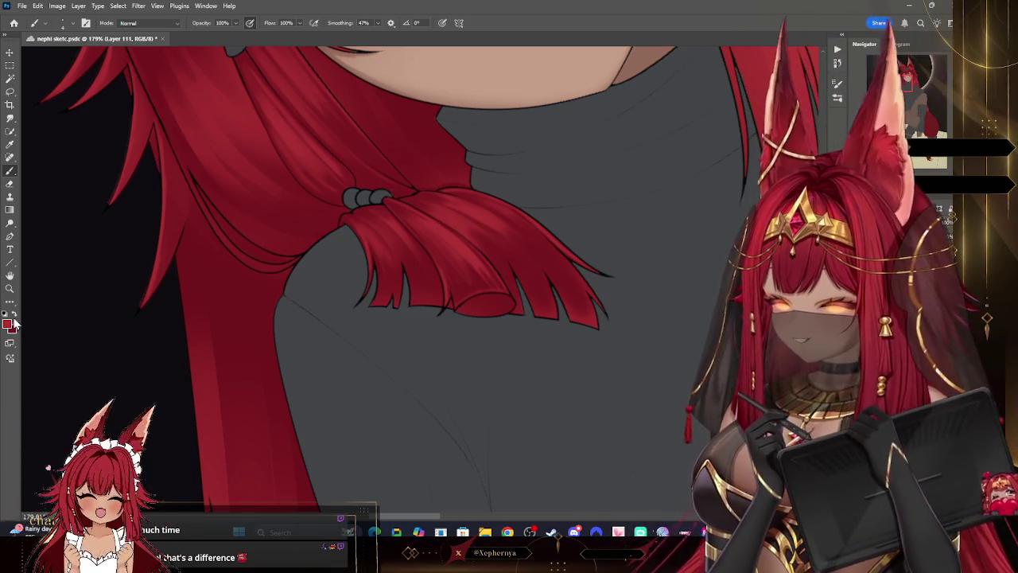
key("bracketright")
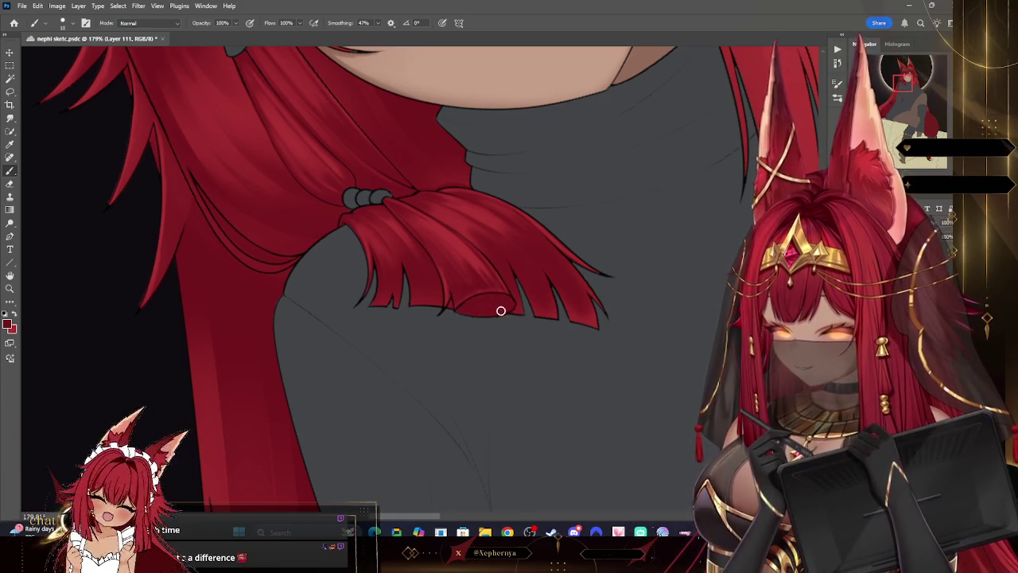
key("r")
left_click_drag(444, 341, 397, 374)
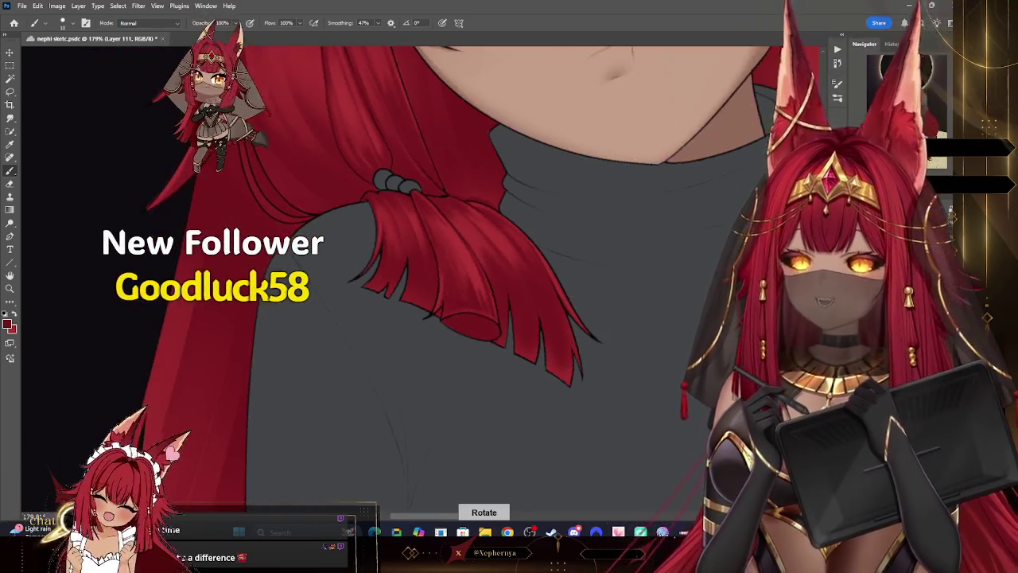
Step: Zoom in closer on the hair lock and return to the Brush
key("z")
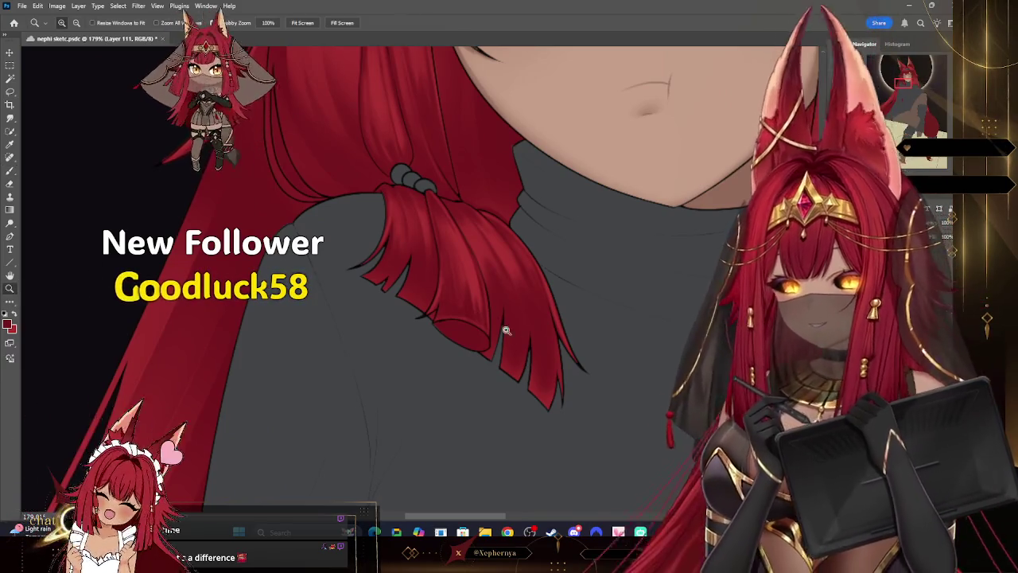
left_click(538, 361)
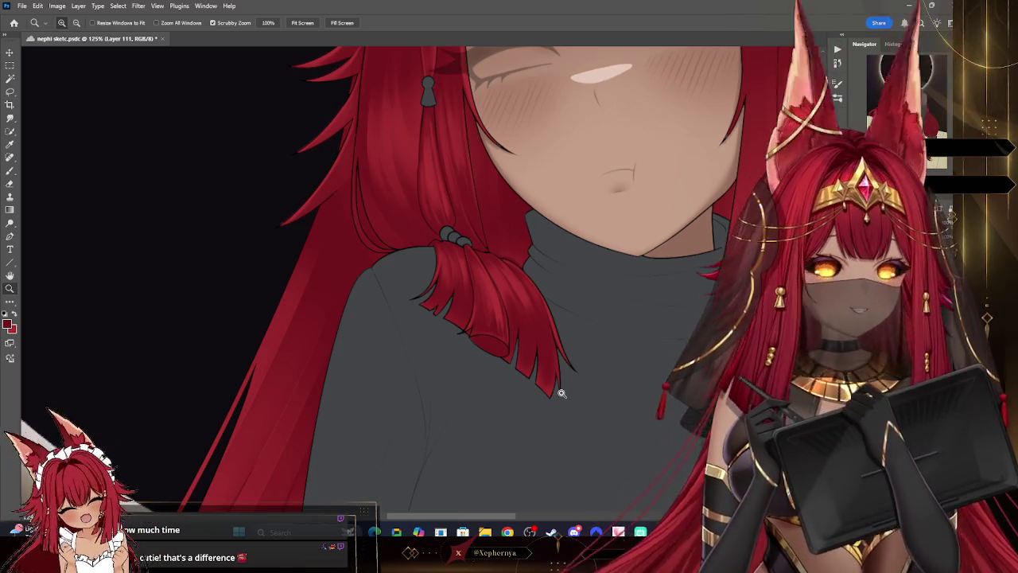
scroll(638, 389, "down", 5)
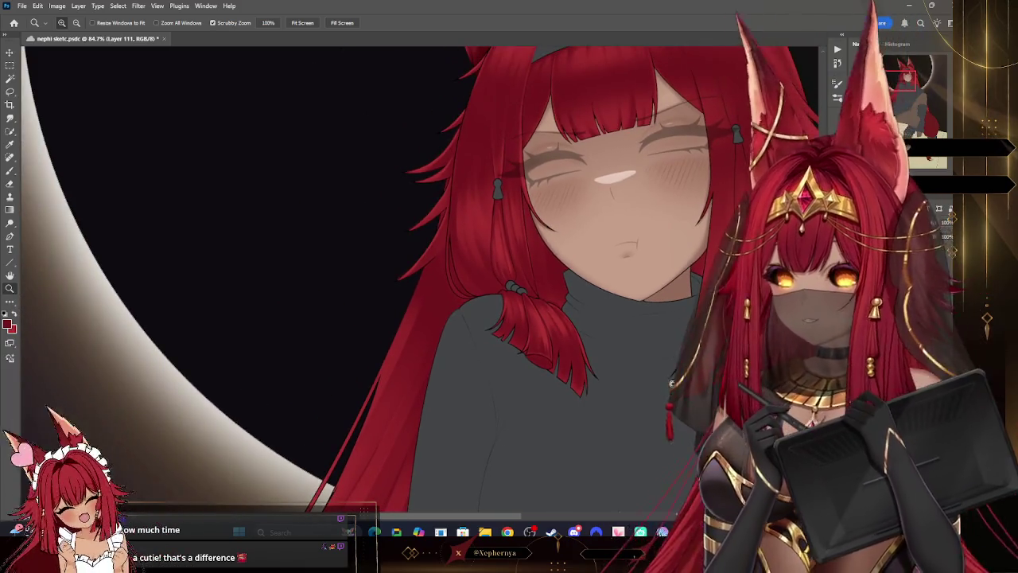
scroll(567, 404, "up", 4)
scroll(567, 404, "up", 2)
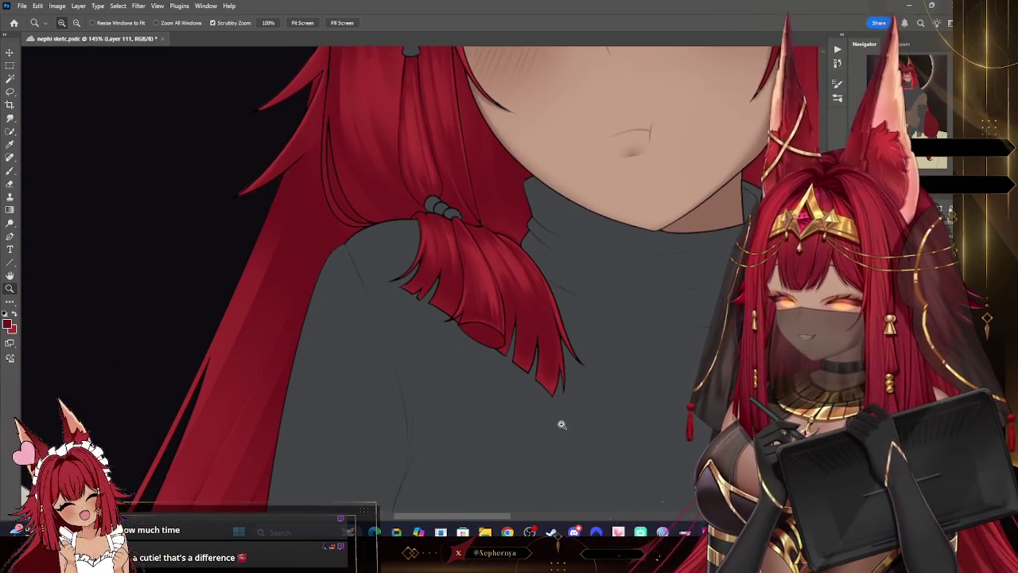
key("b")
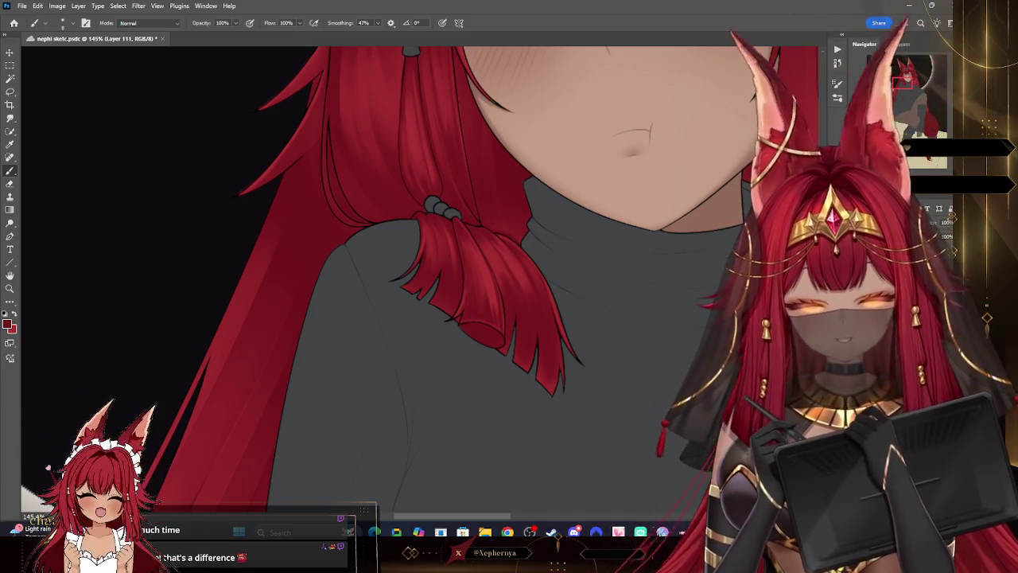
Step: Select Layer 108, choose a different brush preset, and zoom out to the whole figure
key("alt+bracketleft")
key("alt+bracketleft")
key("alt+bracketleft")
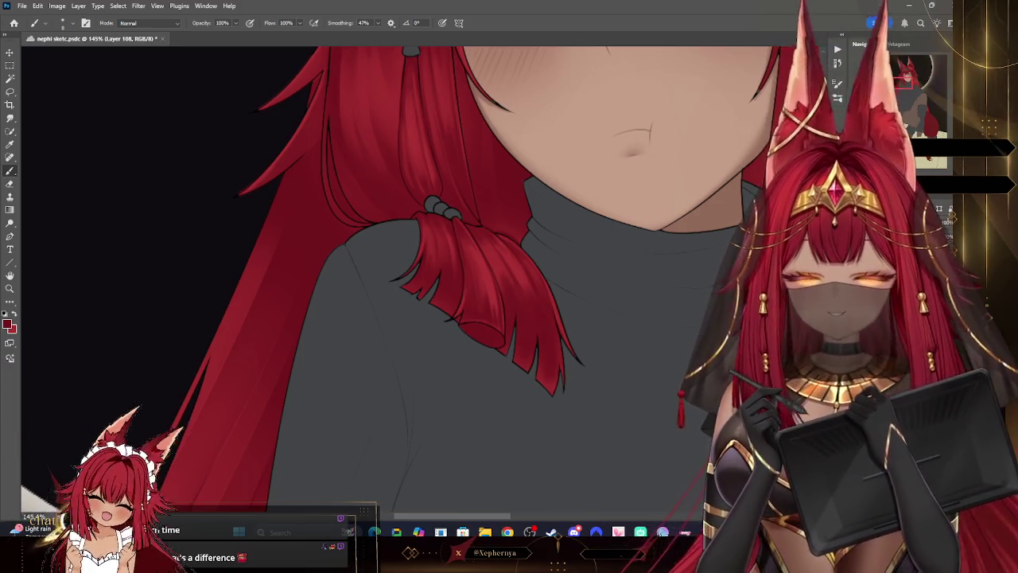
scroll(641, 162, "up", 3)
right_click(68, 50)
double_click(75, 159)
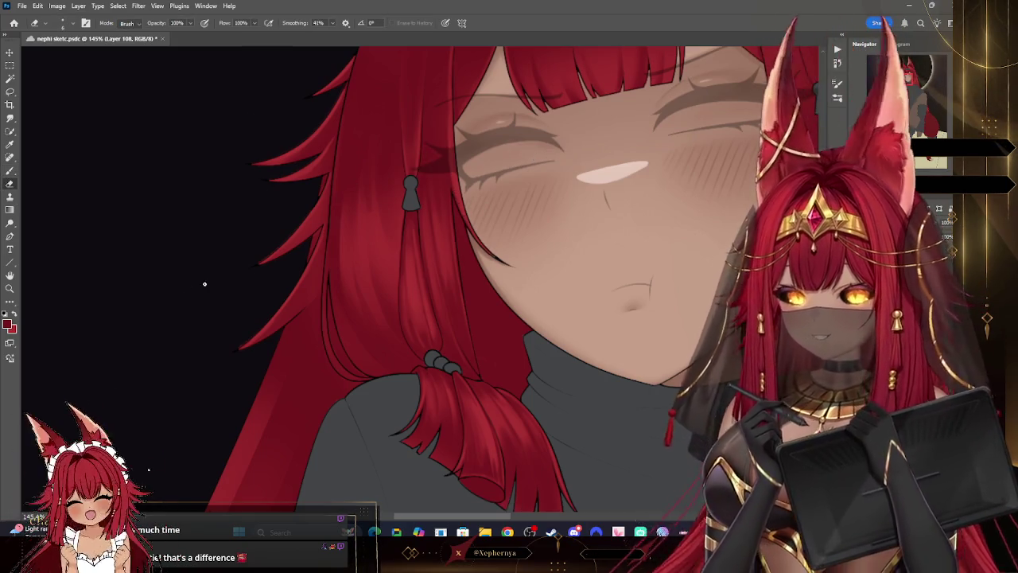
key("z")
scroll(561, 141, "down", 5)
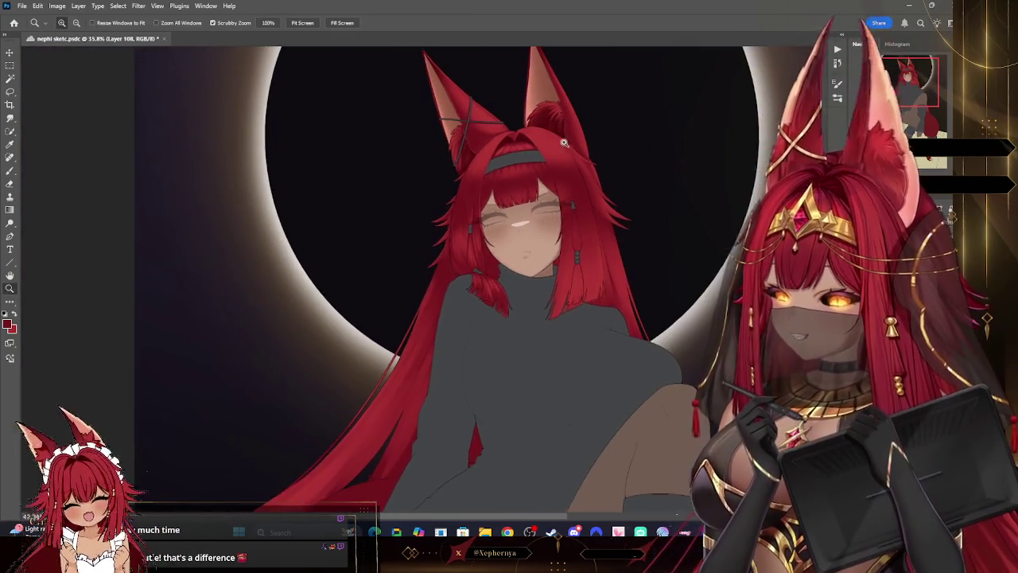
Step: Sample the hair's red with the Eyedropper and zoom in on her face
scroll(561, 141, "up", 3)
left_click(10, 145)
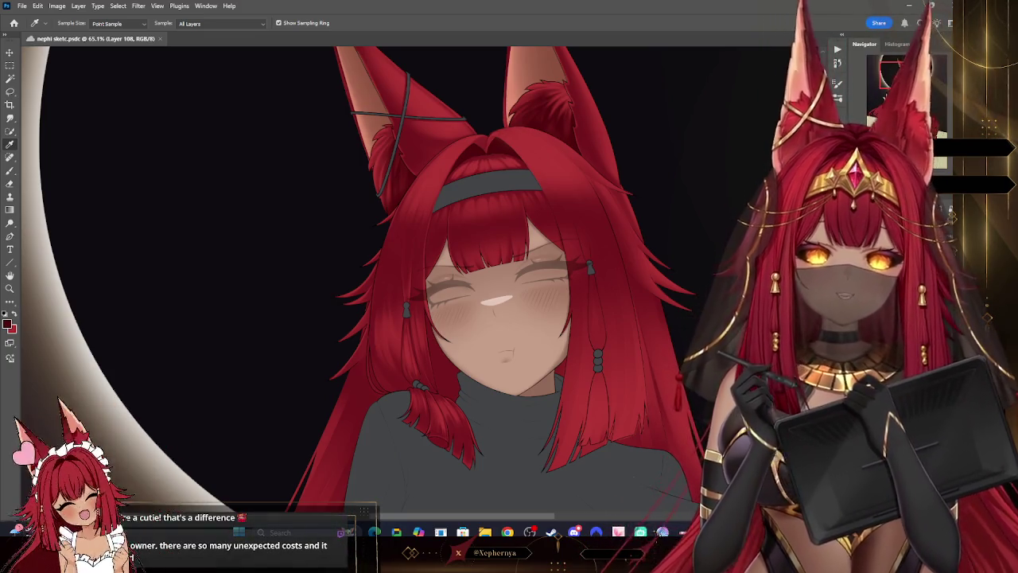
left_click(896, 84)
left_click_drag(896, 84, 896, 85)
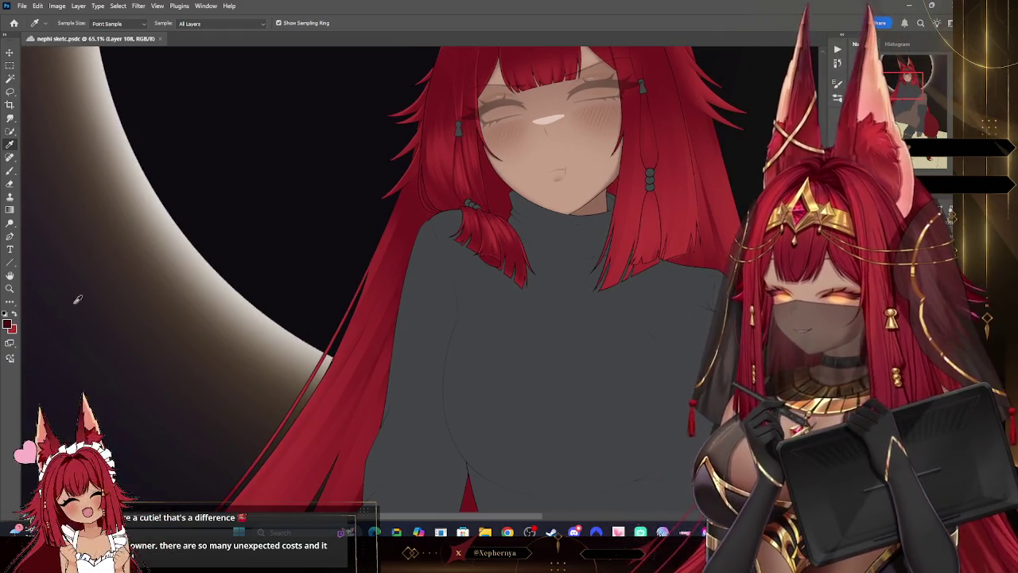
left_click(9, 289)
left_click_drag(619, 92, 668, 93)
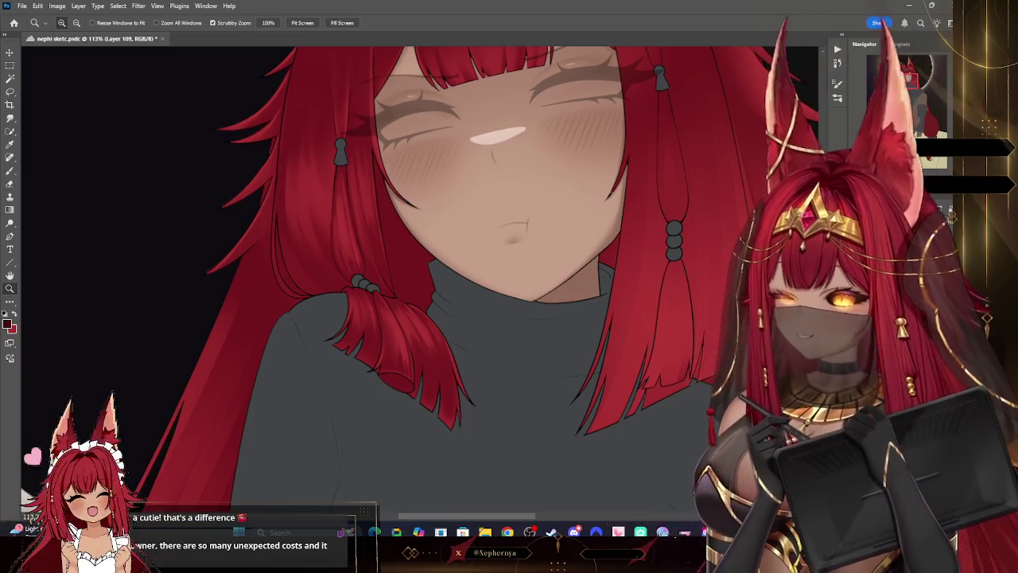
key("bracketright")
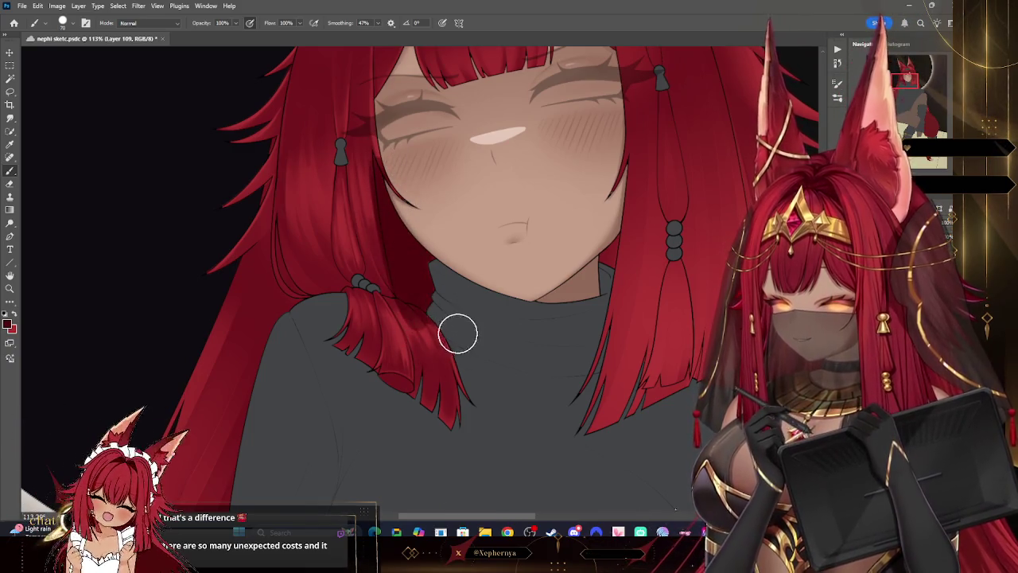
Step: Clean the hair edges beside her face with a tiny Eraser, then zoom out to her upper body
left_click(9, 183)
key("bracketleft")
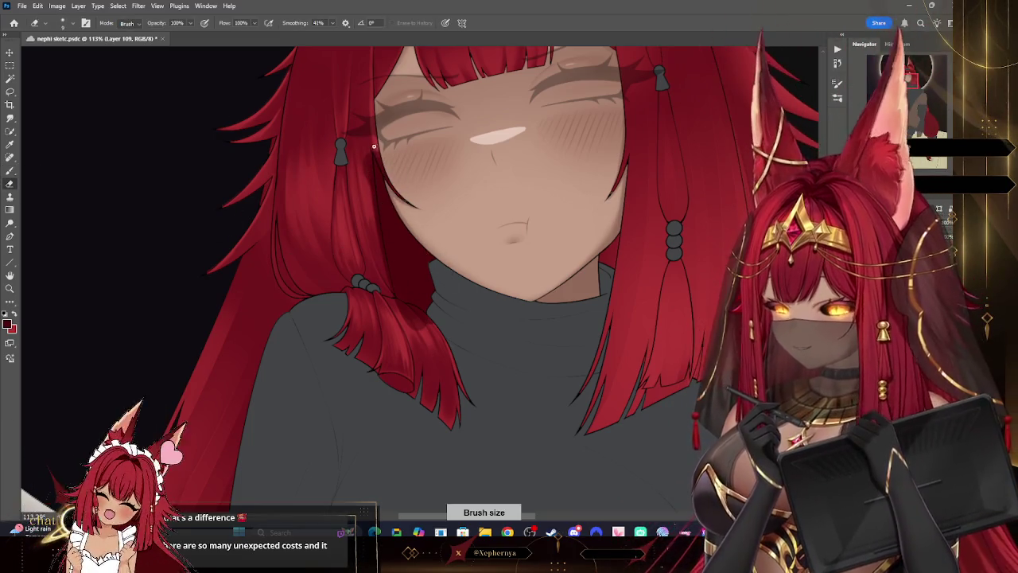
right_click(238, 115)
key("Escape")
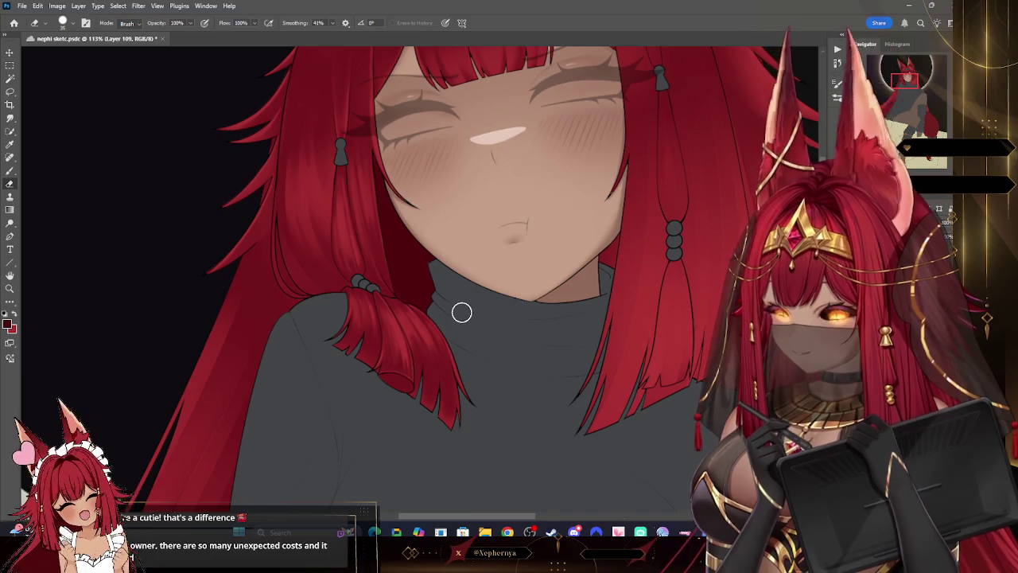
left_click(10, 288)
scroll(491, 205, "down", 5)
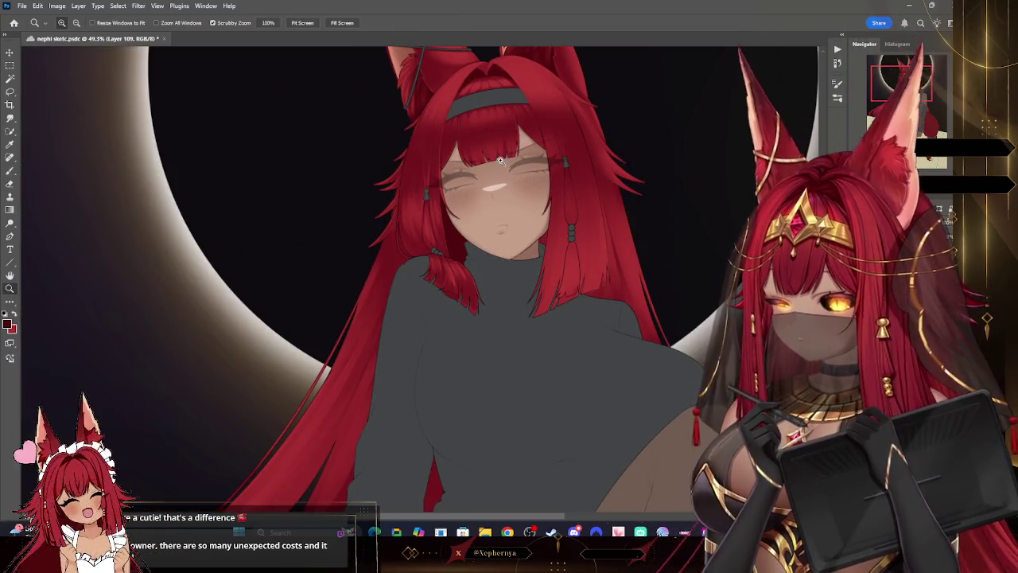
scroll(502, 161, "up", 4)
scroll(502, 161, "up", 3)
key("b")
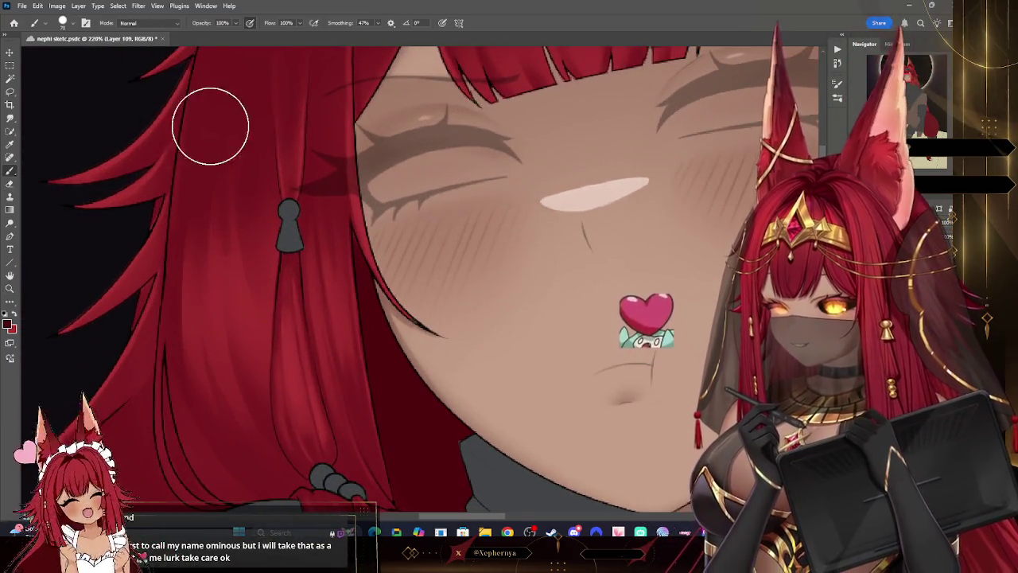
key("bracketleft")
key("bracketleft")
key("bracketleft")
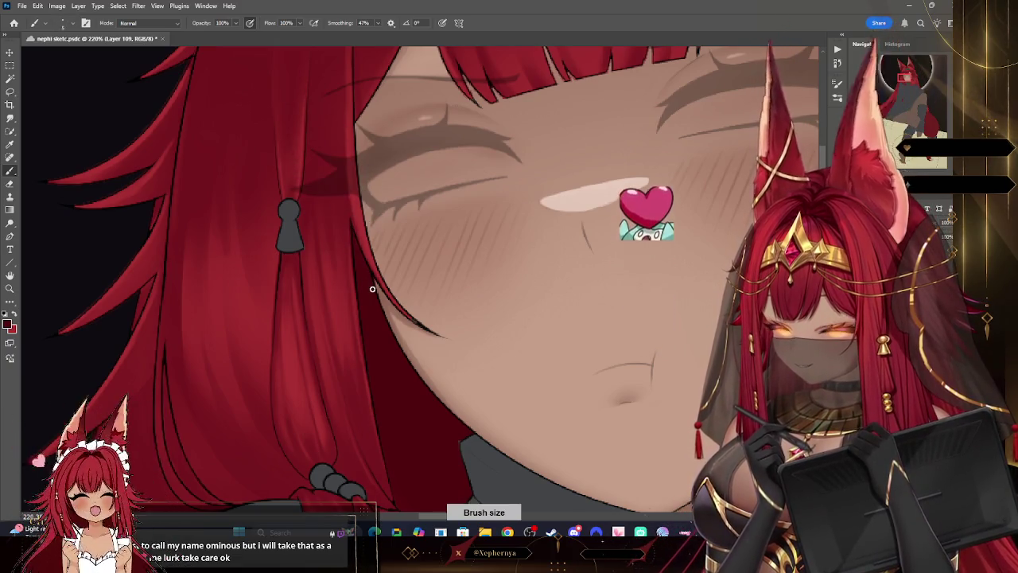
key("z")
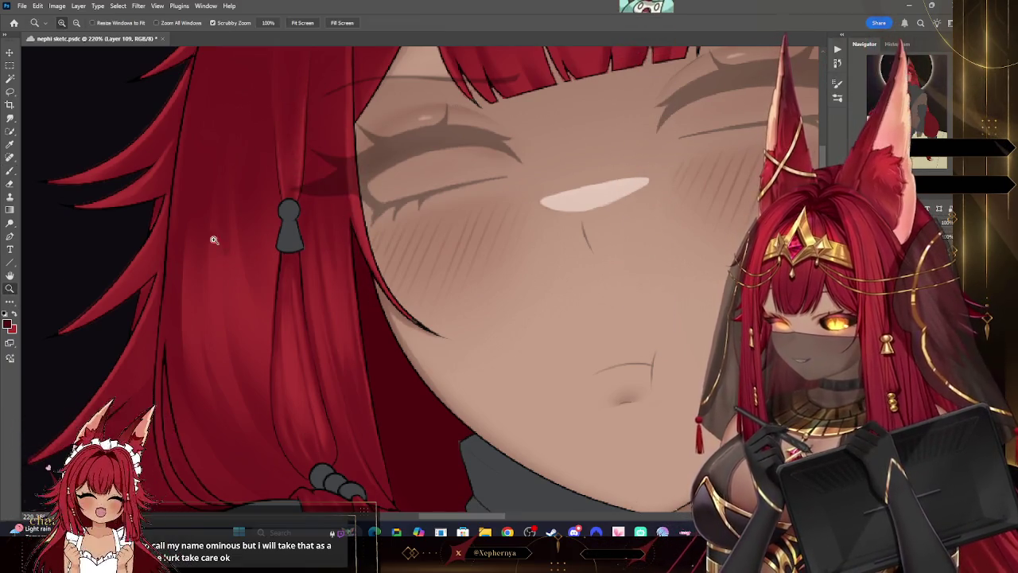
scroll(188, 247, "down", 3)
scroll(456, 165, "down", 2)
scroll(455, 165, "down", 1)
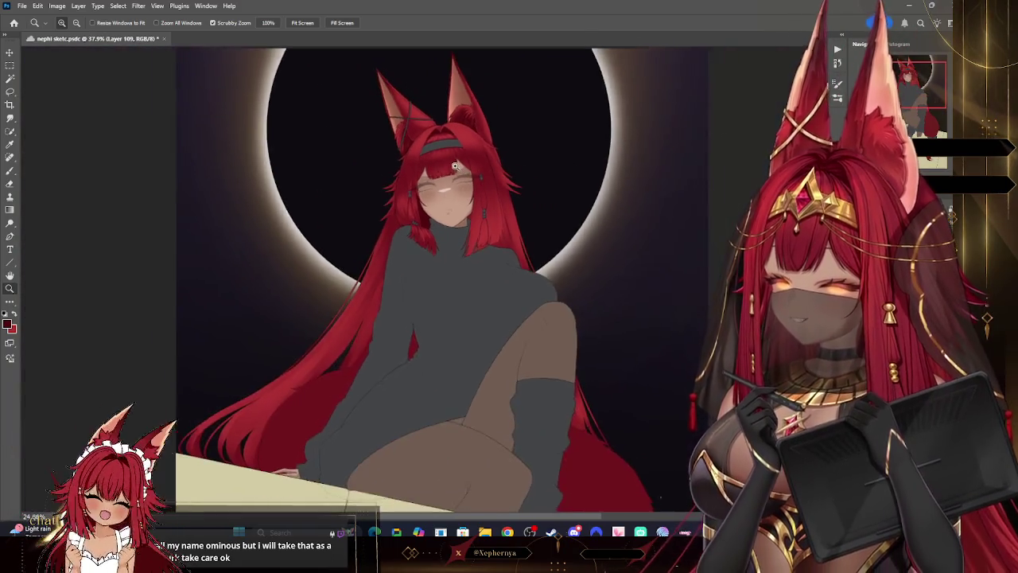
scroll(455, 166, "up", 1)
scroll(518, 232, "up", 1)
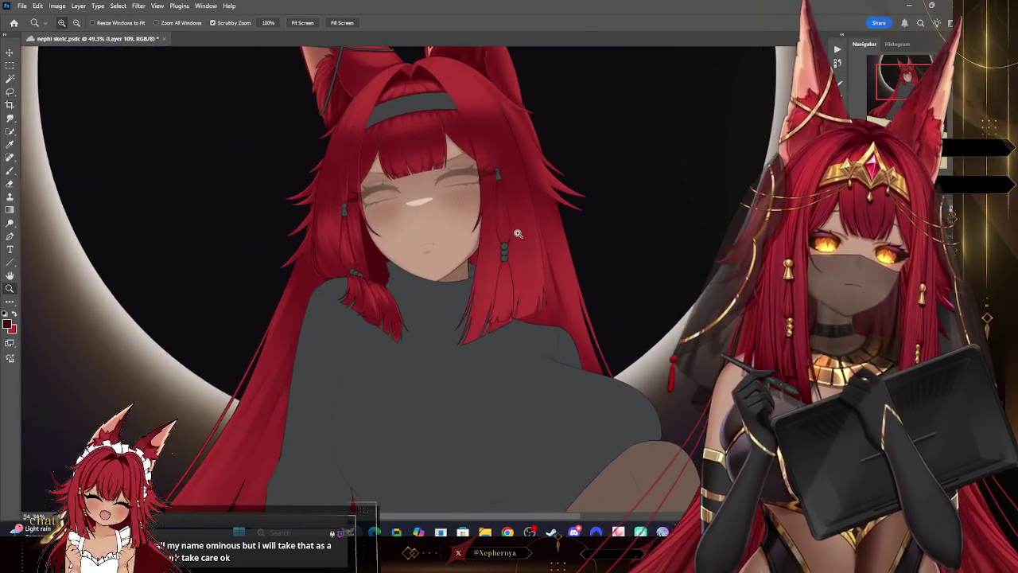
scroll(517, 232, "up", 2)
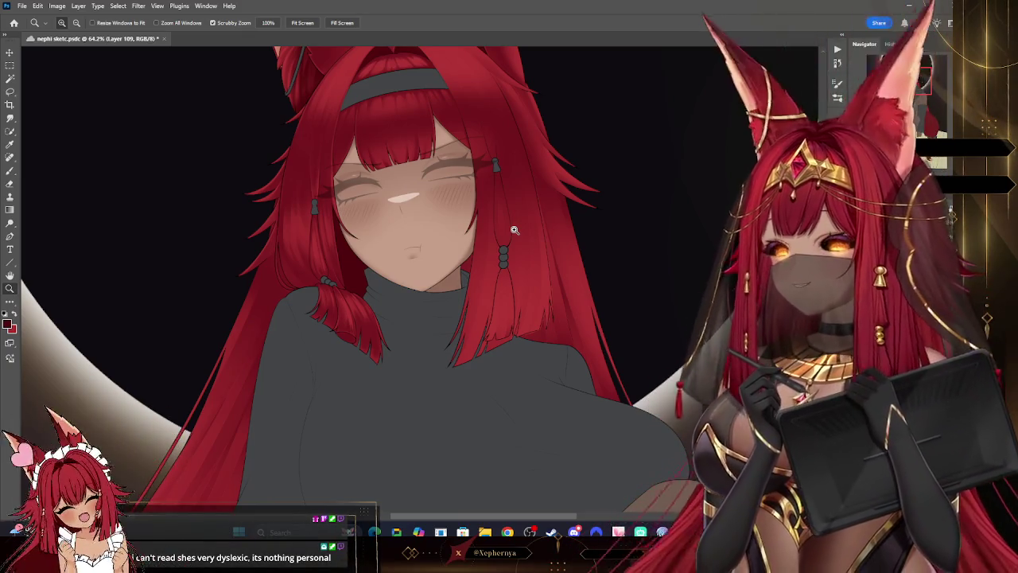
scroll(545, 132, "down", 5)
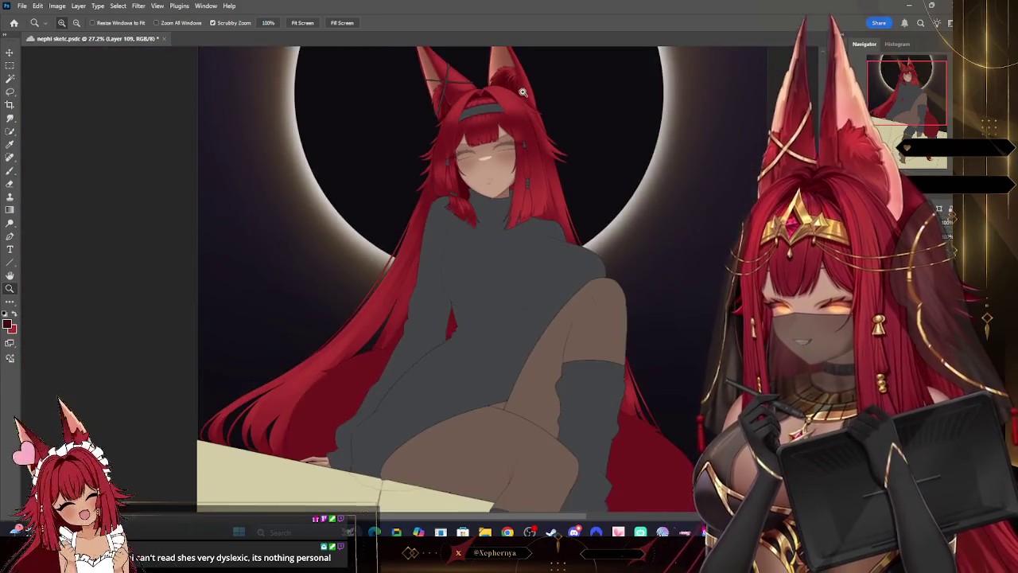
scroll(549, 151, "up", 6)
key("b")
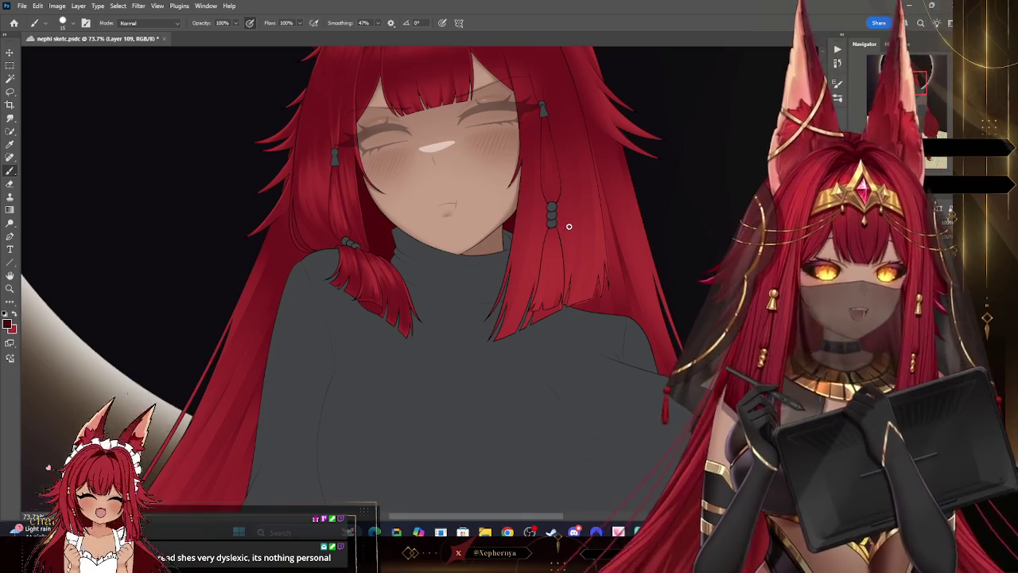
scroll(430, 278, "up", 3)
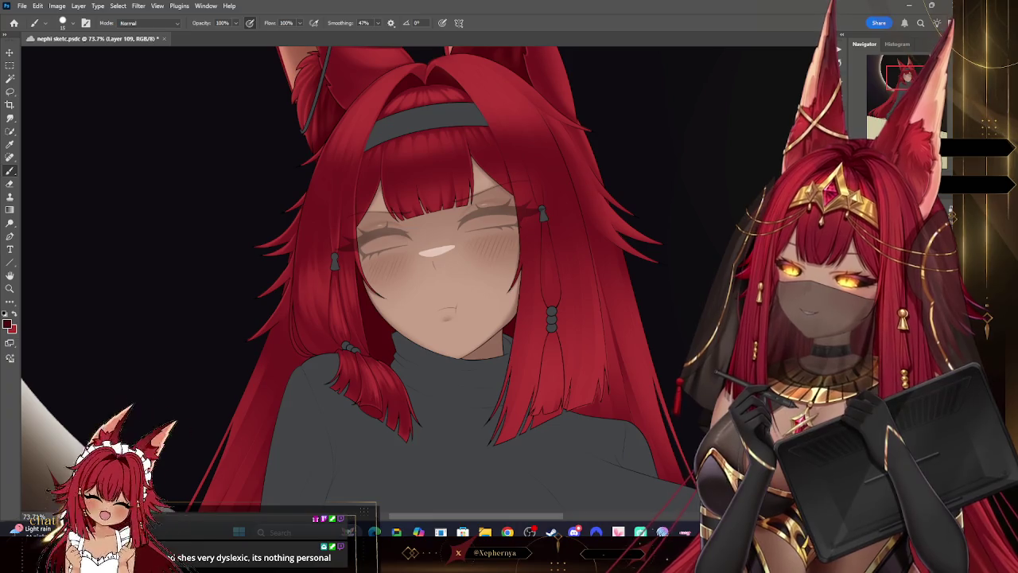
key("ctrl+z")
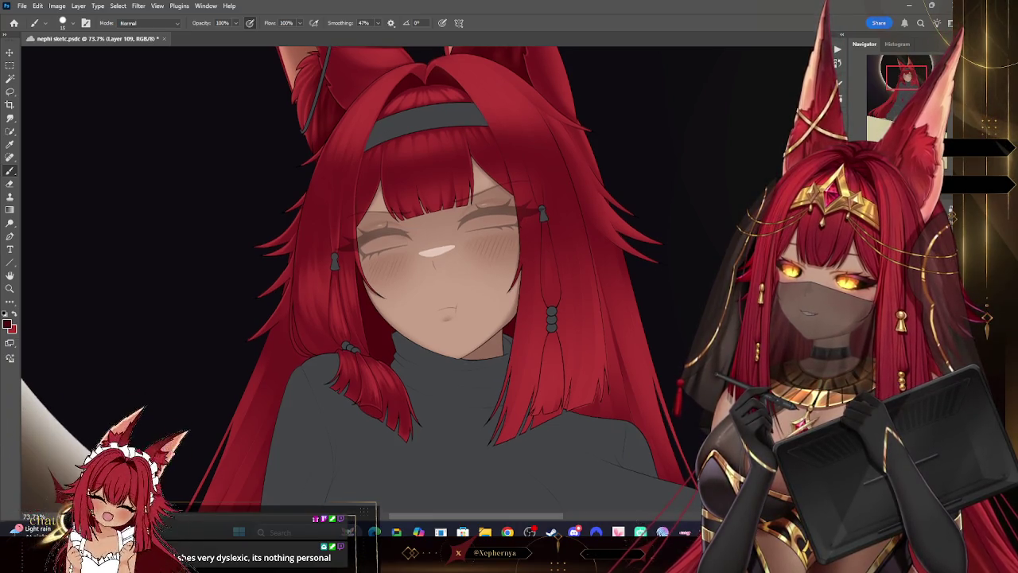
scroll(430, 278, "up", 2)
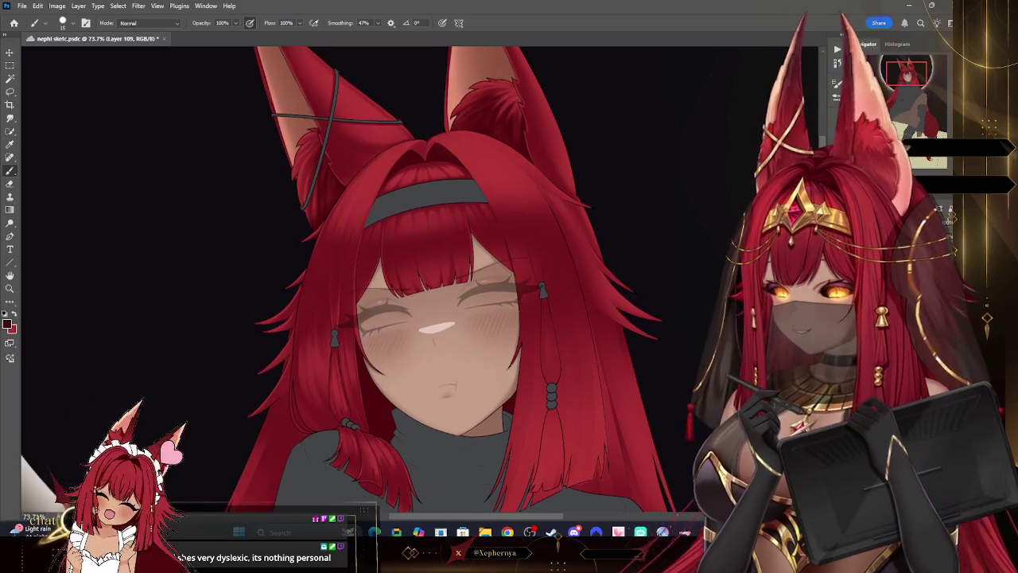
scroll(429, 278, "down", 2)
scroll(671, 178, "up", 3)
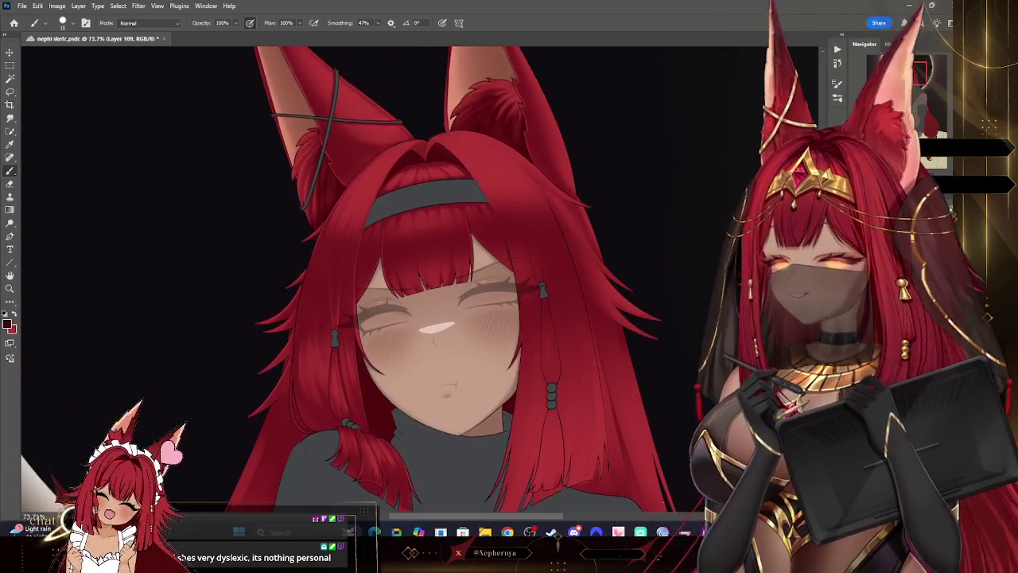
scroll(671, 178, "down", 5)
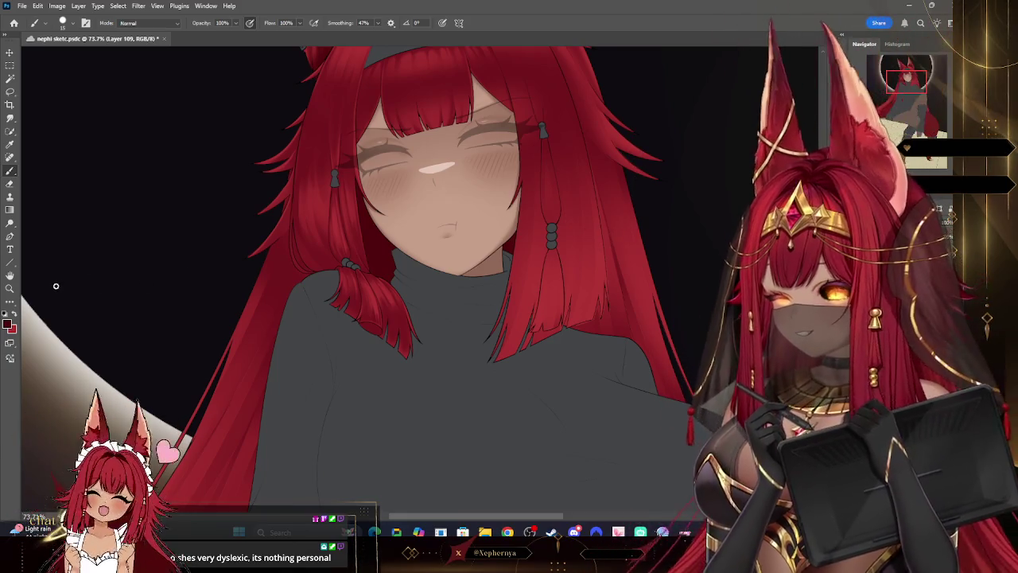
key("z")
left_click_drag(282, 152, 122, 178)
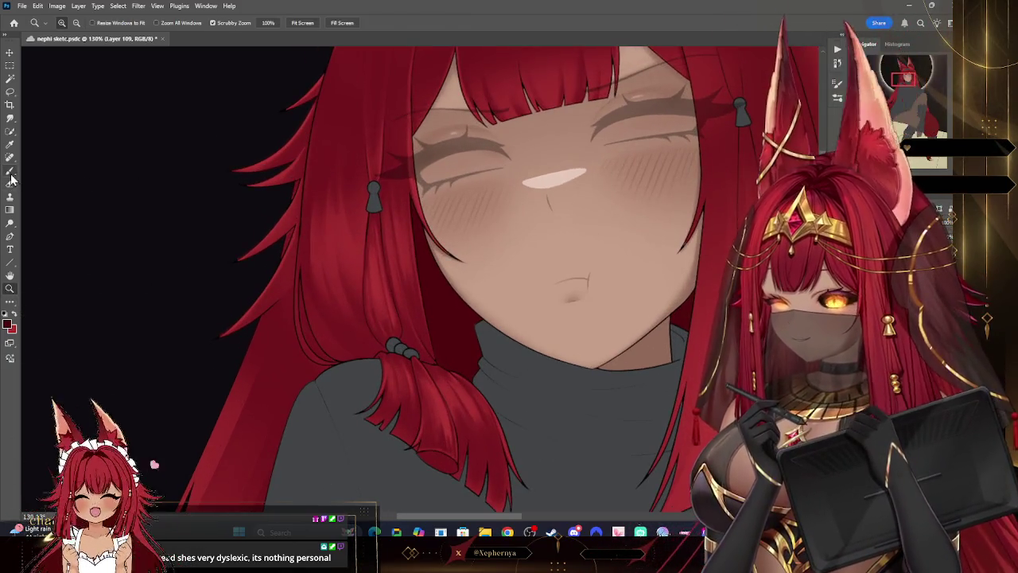
key("b")
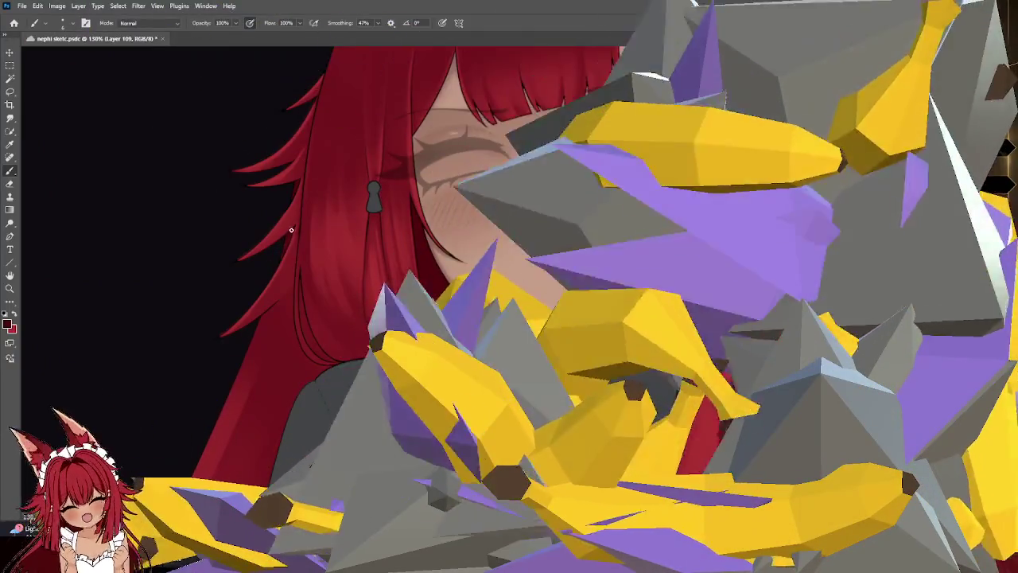
key("z")
scroll(344, 194, "down", 5)
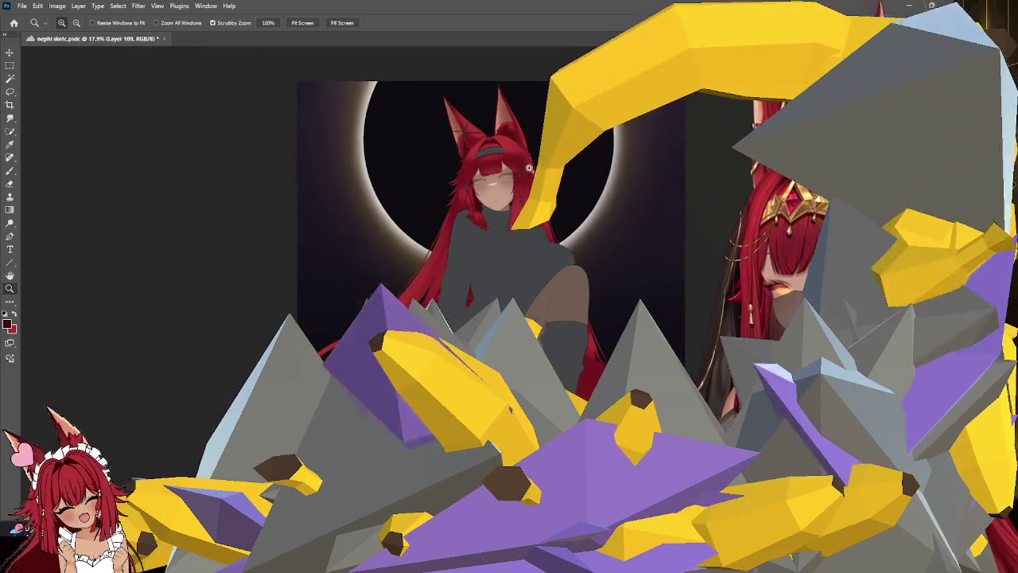
scroll(523, 183, "up", 2)
scroll(525, 237, "up", 2)
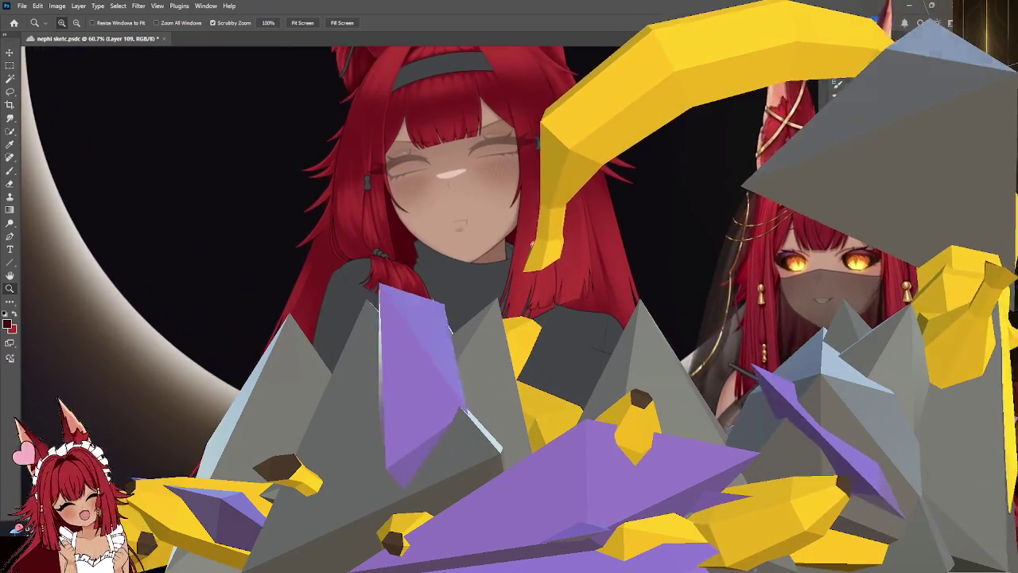
scroll(518, 222, "down", 3)
scroll(511, 209, "down", 1)
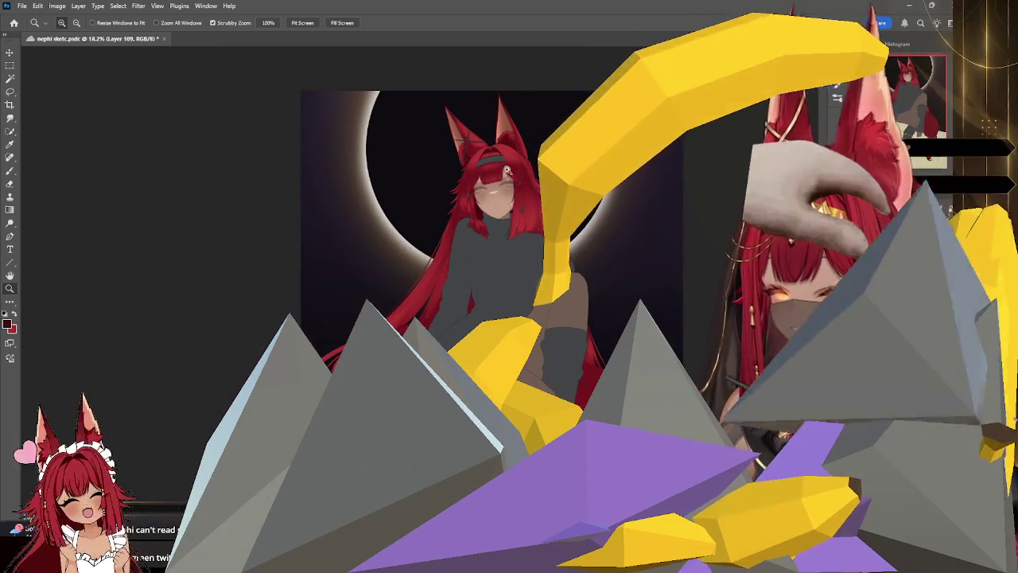
scroll(524, 216, "up", 1)
scroll(524, 218, "up", 2)
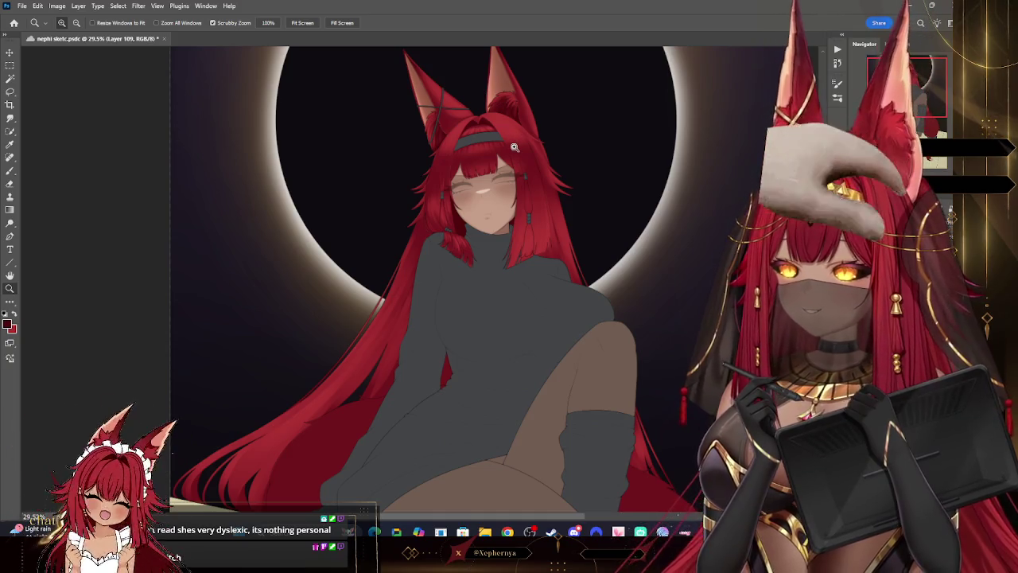
scroll(524, 182, "up", 2)
scroll(493, 171, "up", 1)
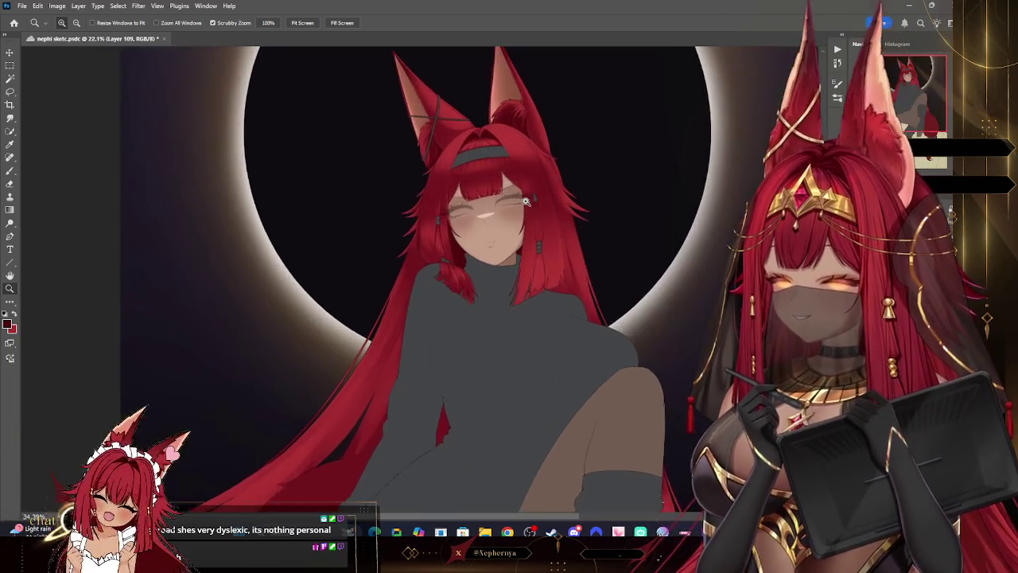
scroll(462, 159, "up", 1)
scroll(429, 150, "up", 1)
left_click(11, 171)
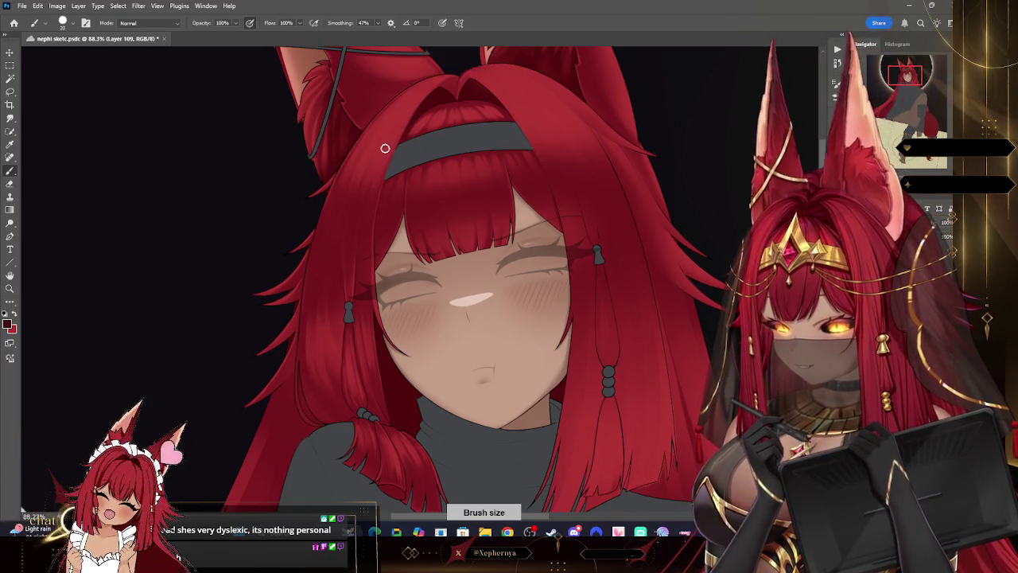
Step: Alternate painting and erasing the hair with enlarged brush and eraser sizes
left_click(63, 23)
left_click(335, 156)
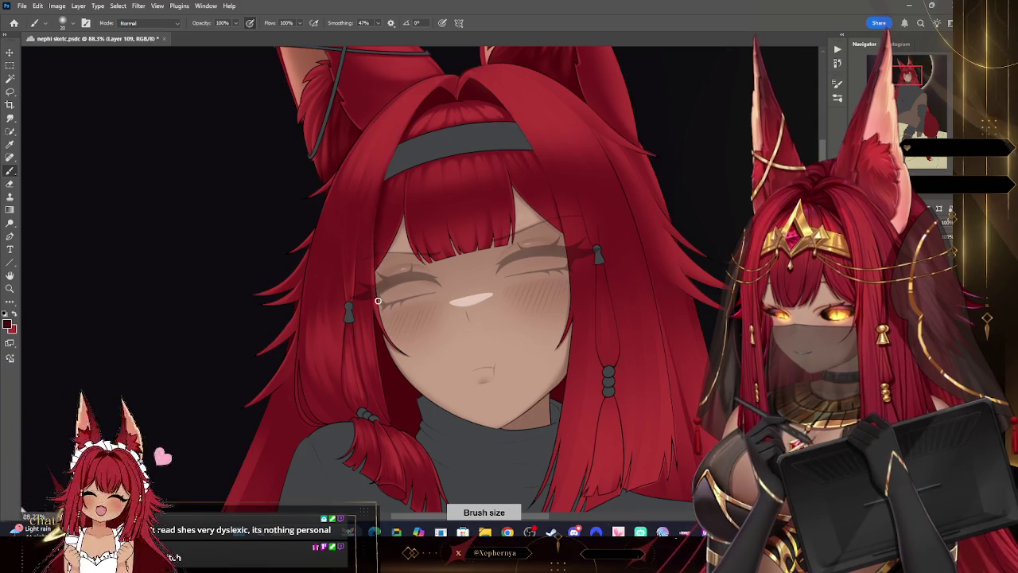
left_click(10, 184)
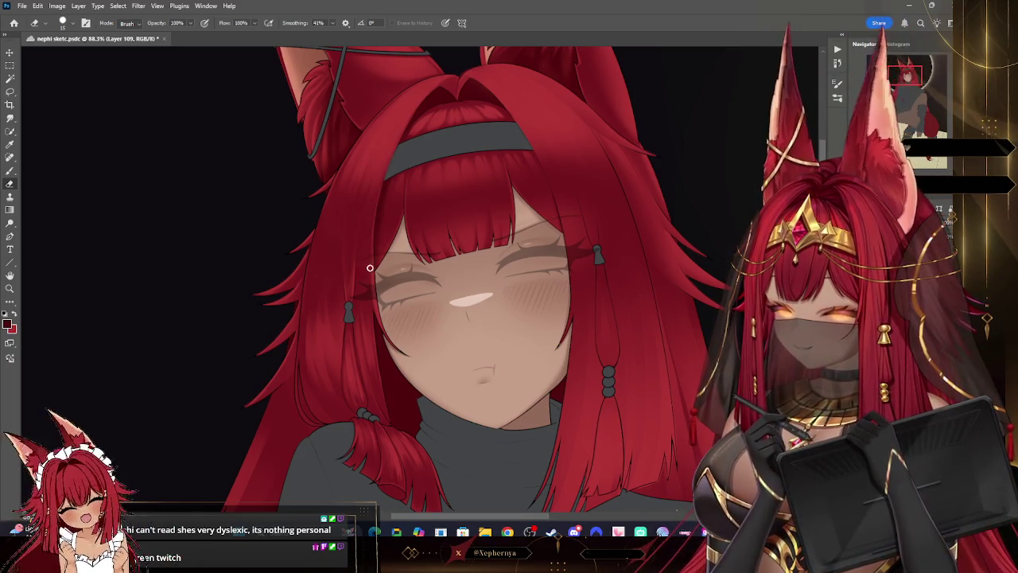
key("b")
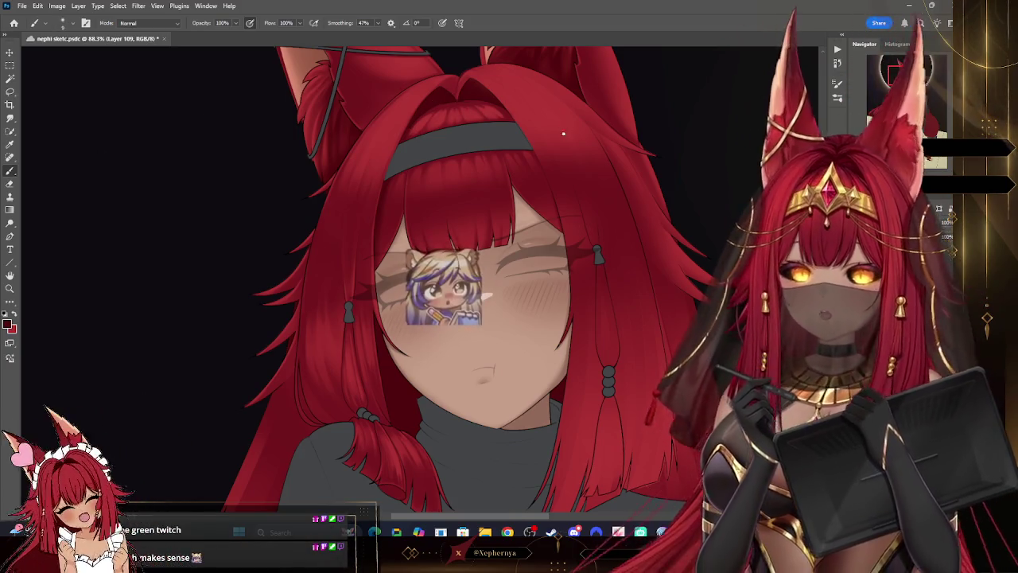
key("bracketright")
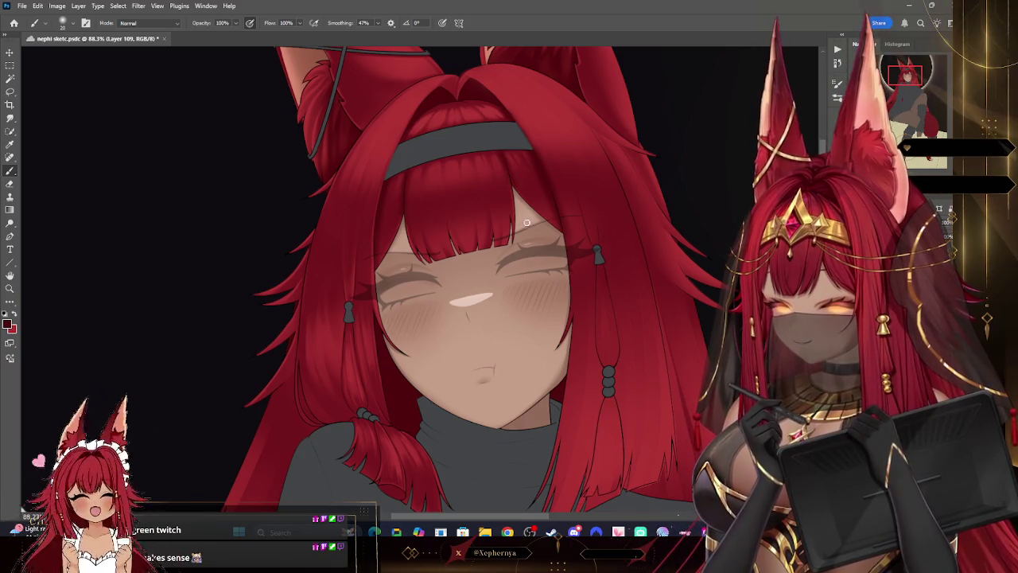
key("e")
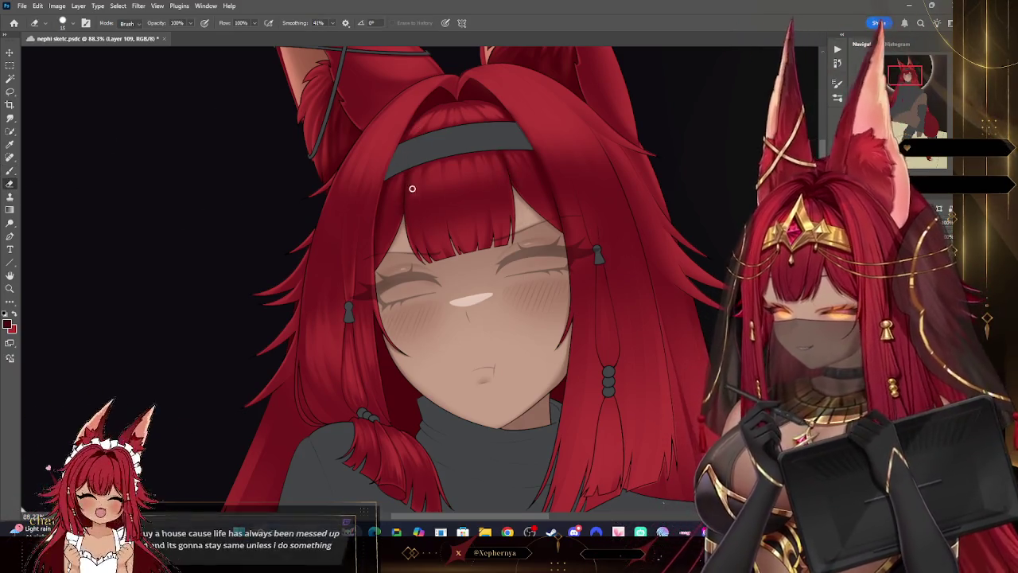
key("bracketright")
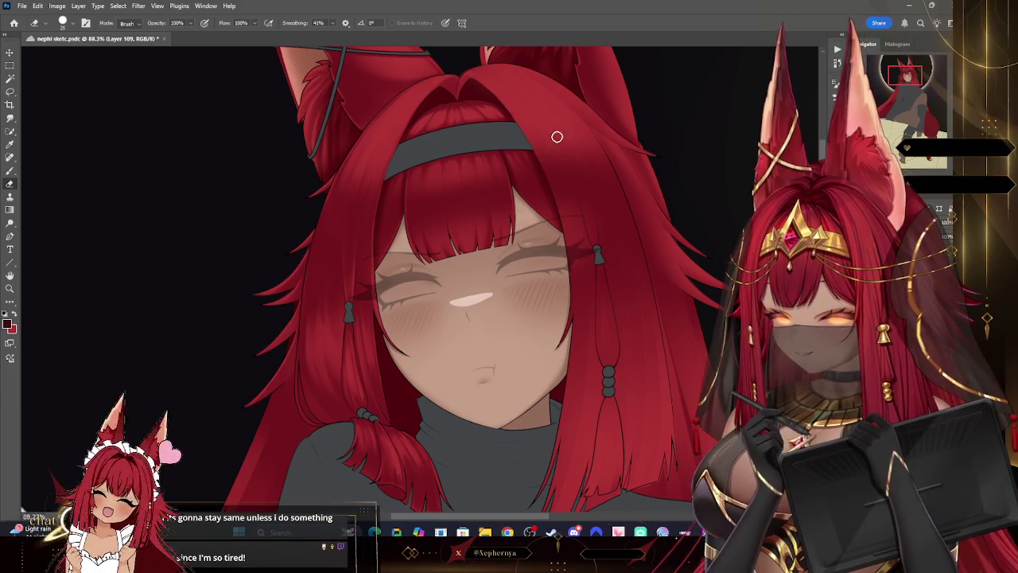
Step: Zoom to about 115% on the headband and face, with the brush shrunk to size 15
key("z")
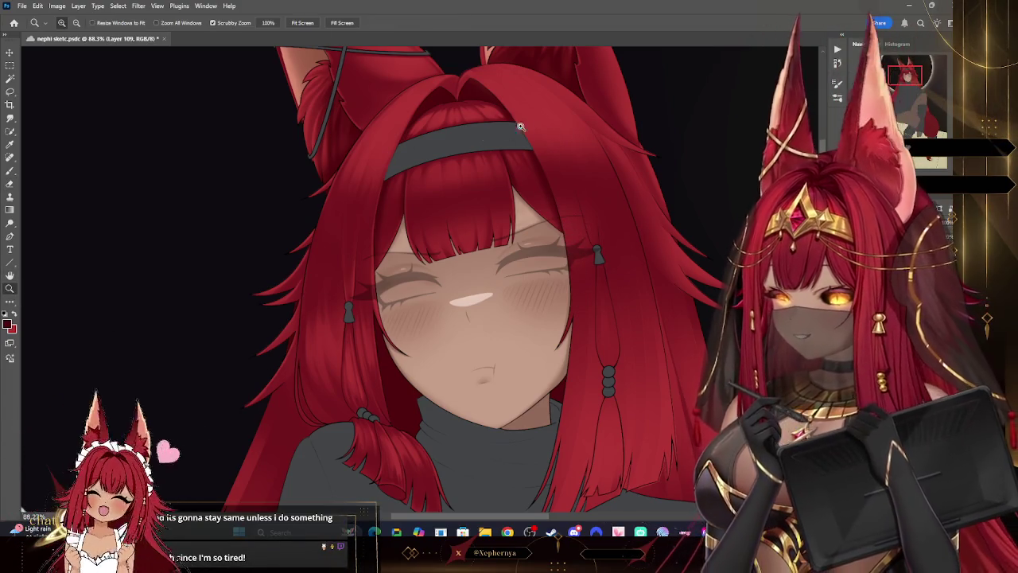
left_click_drag(636, 115, 583, 115)
left_click(583, 115)
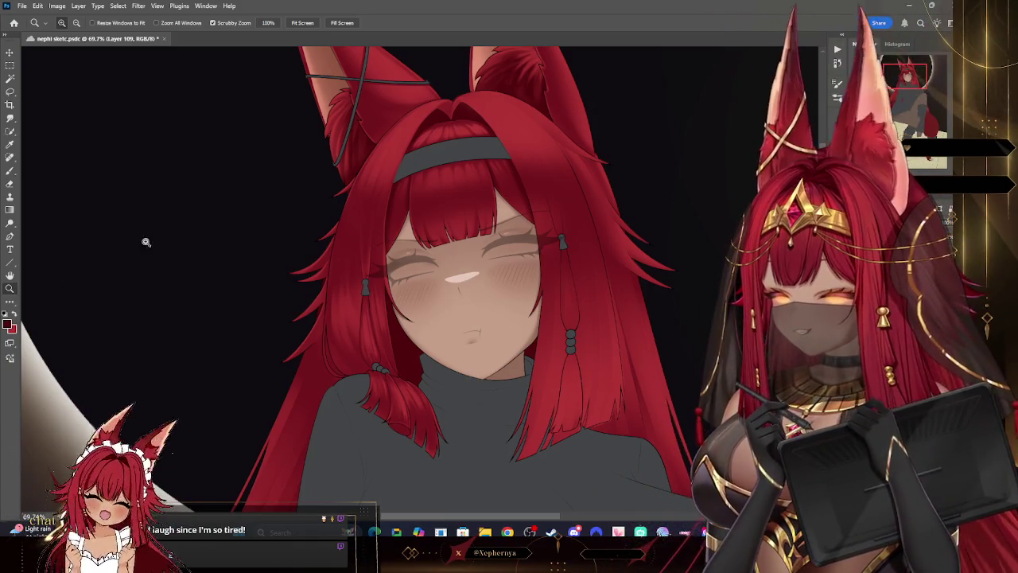
left_click_drag(516, 415, 562, 349)
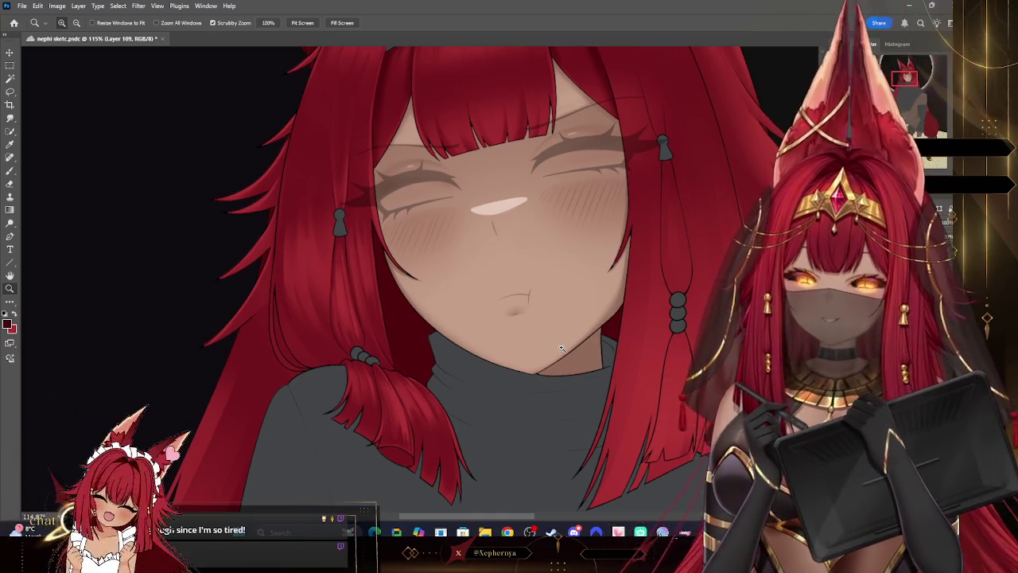
key("b")
key("bracketleft")
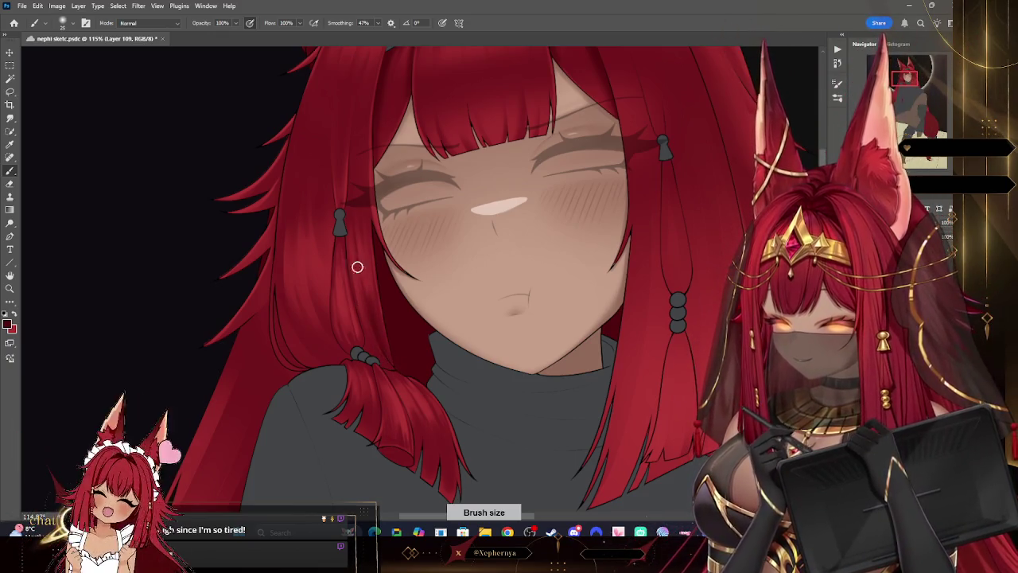
Step: Erase hair near the headband with a soft round eraser around size 20, undoing missteps
key("e")
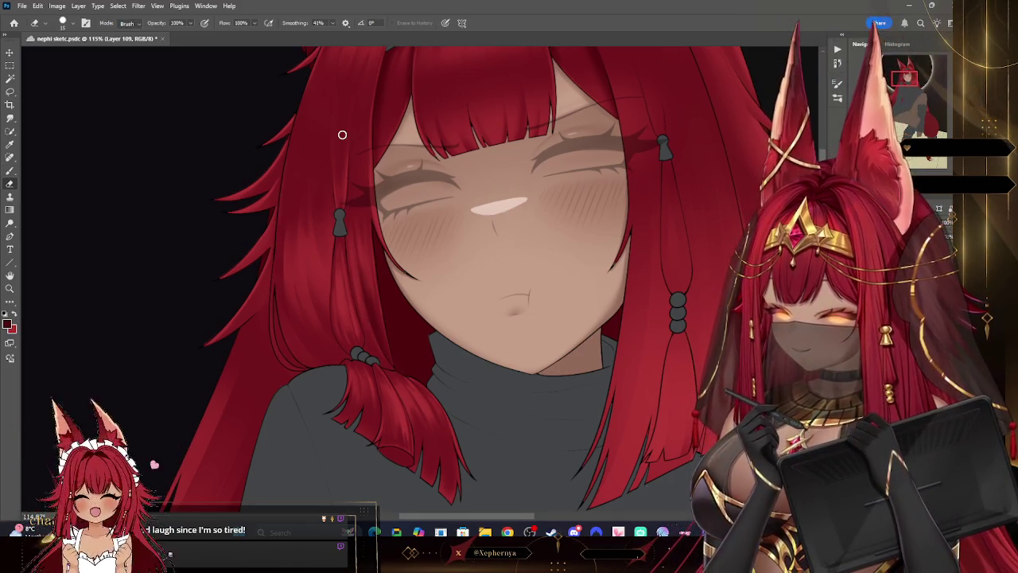
key("bracketright")
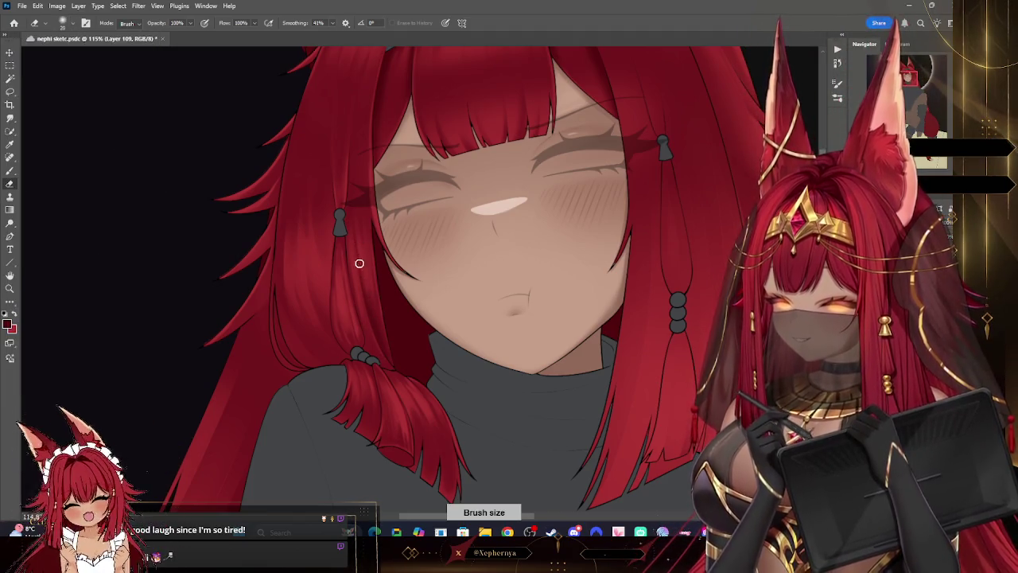
key("bracketright")
key("b")
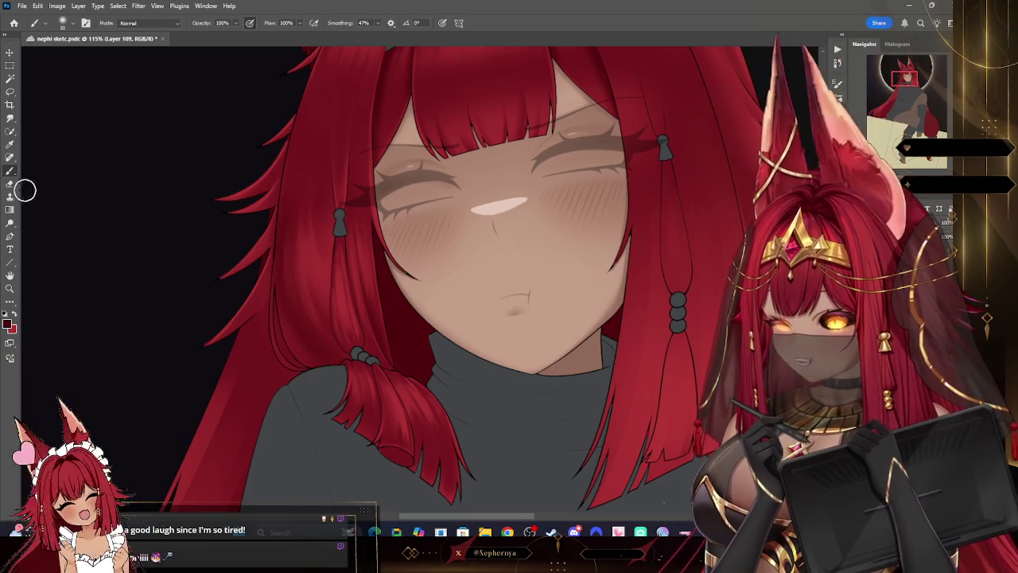
key("e")
left_click(63, 22)
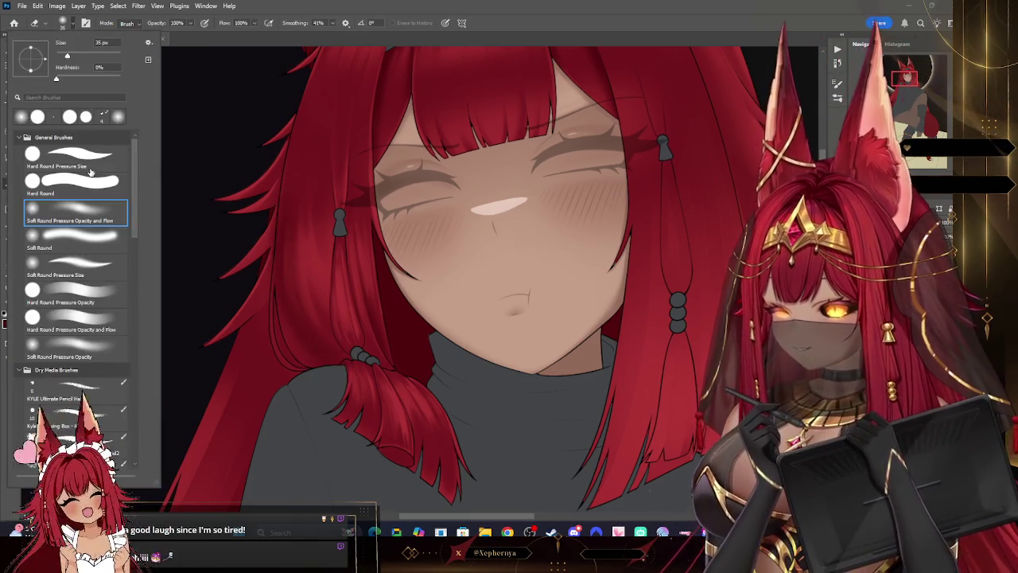
left_click(276, 228)
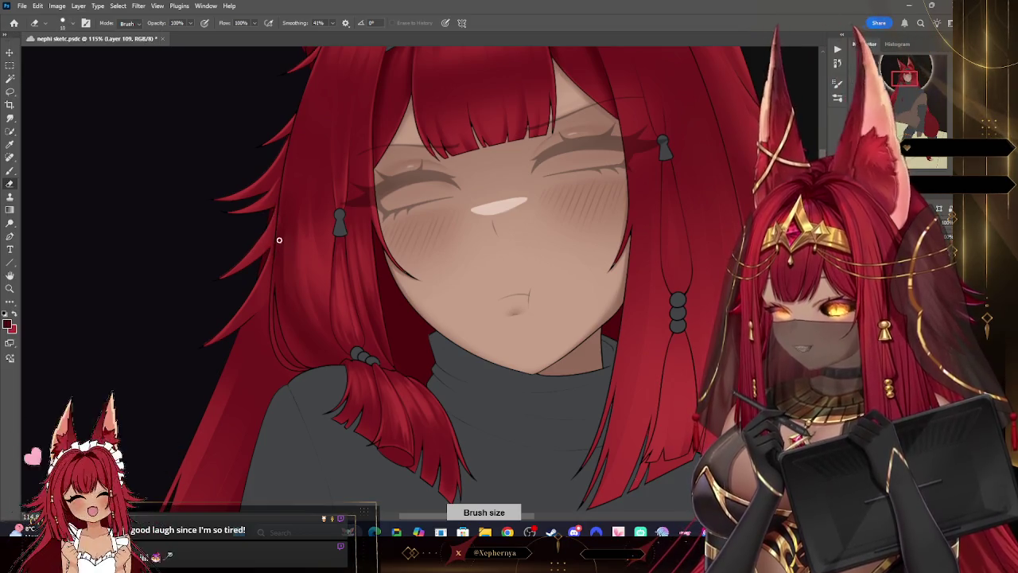
key("ctrl+z")
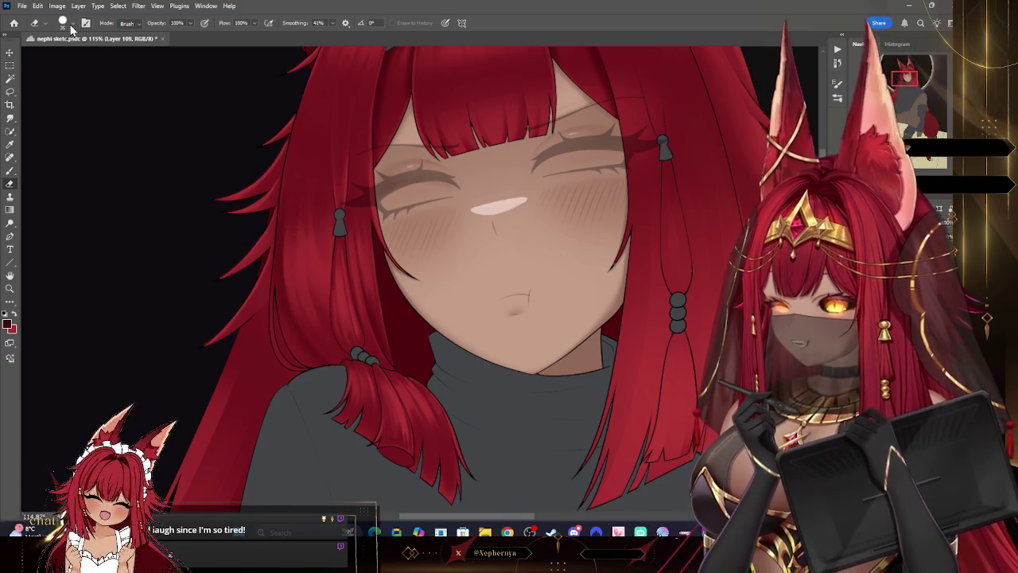
key("bracketright")
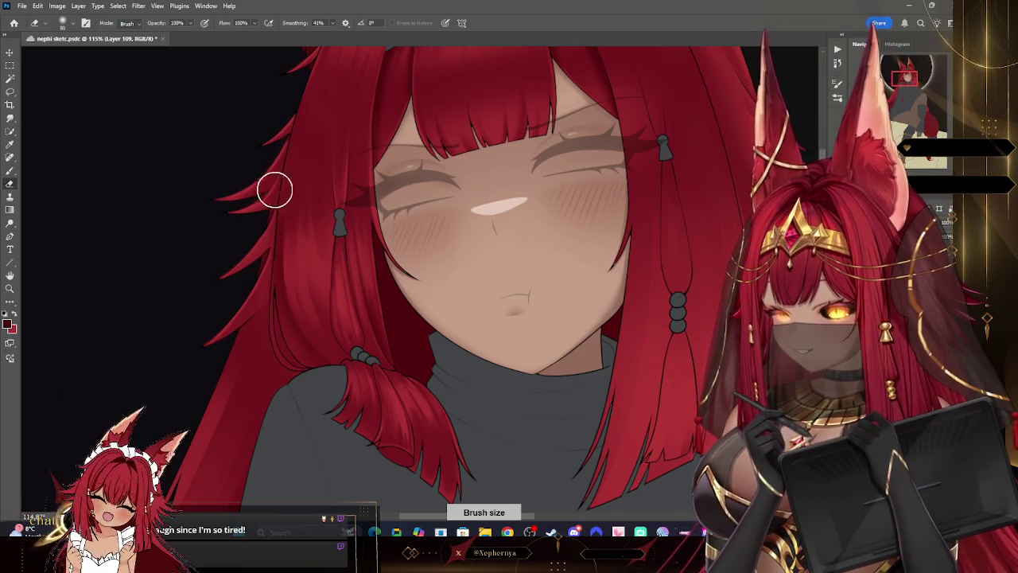
key("ctrl+z")
Step: Return to the Brush and zoom out to about 37% showing the whole figure and eclipse
key("bracketleft")
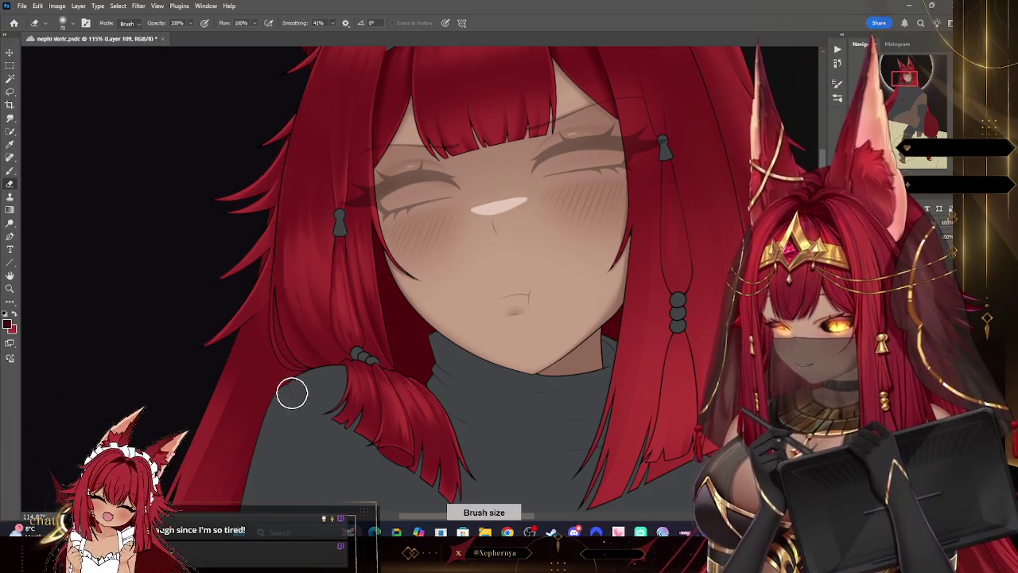
key("b")
left_click(63, 34)
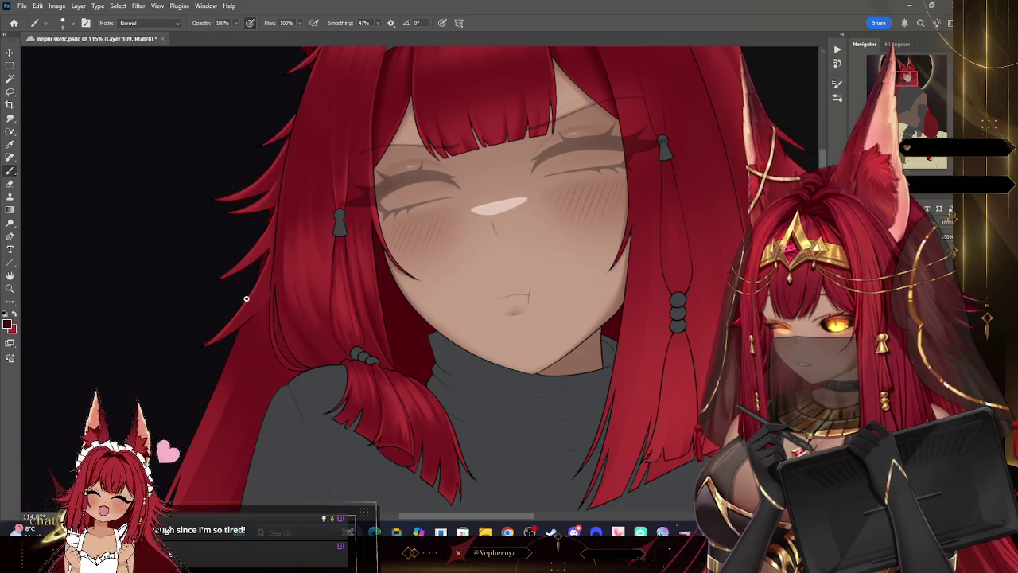
key("z")
left_click_drag(396, 205, 355, 175)
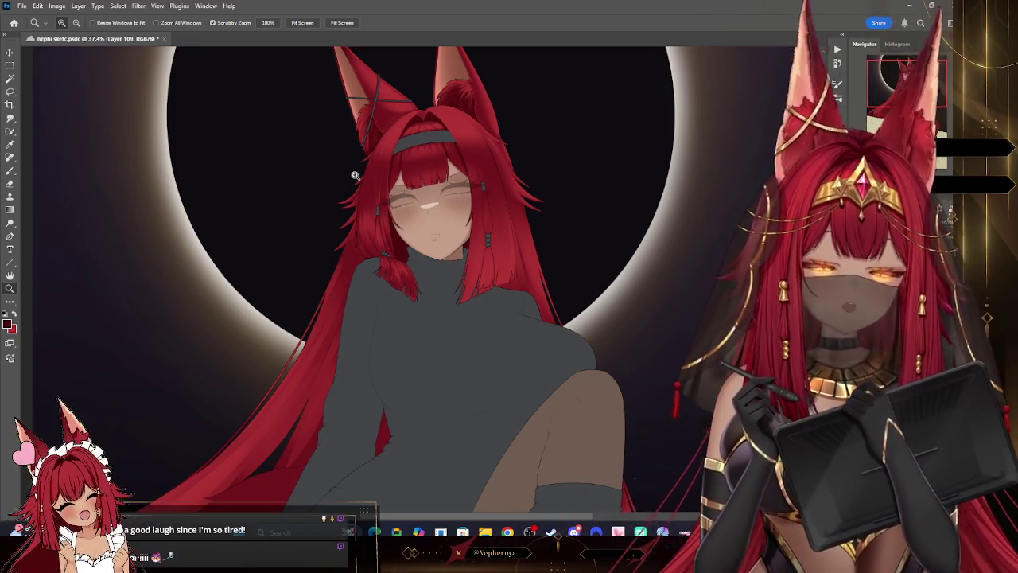
scroll(542, 196, "down", 3)
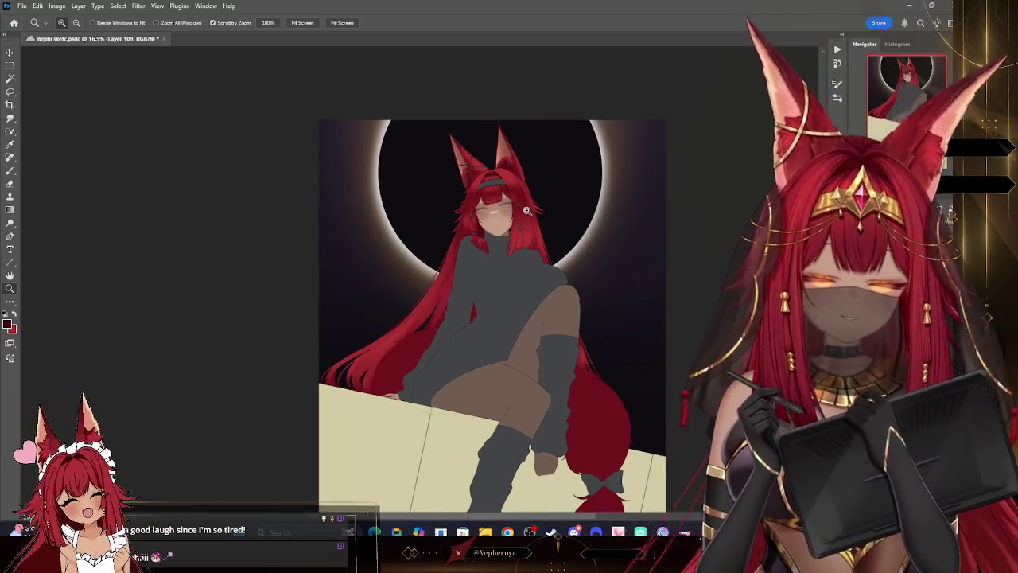
scroll(529, 164, "up", 3)
scroll(529, 164, "down", 2)
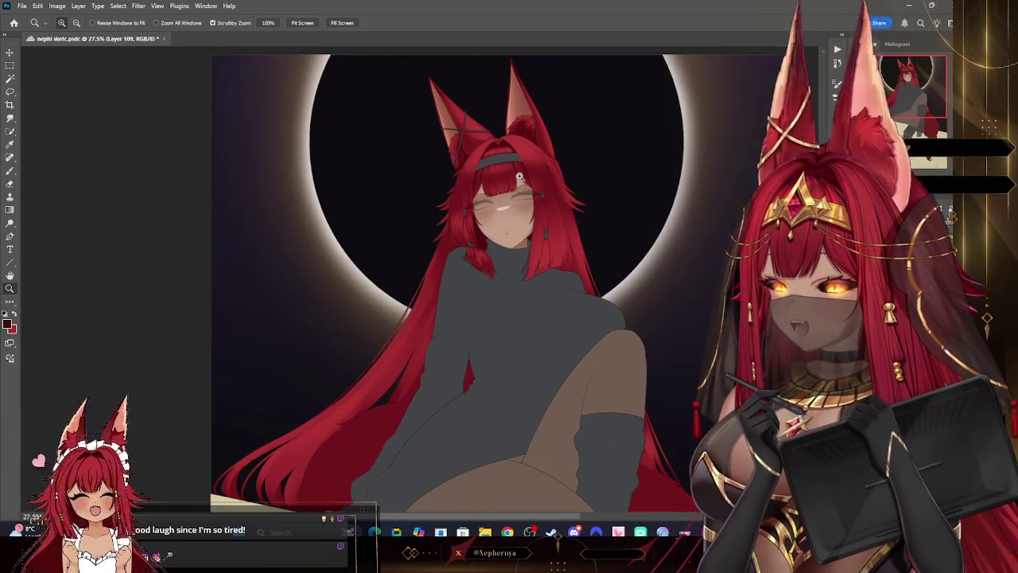
scroll(521, 175, "down", 2)
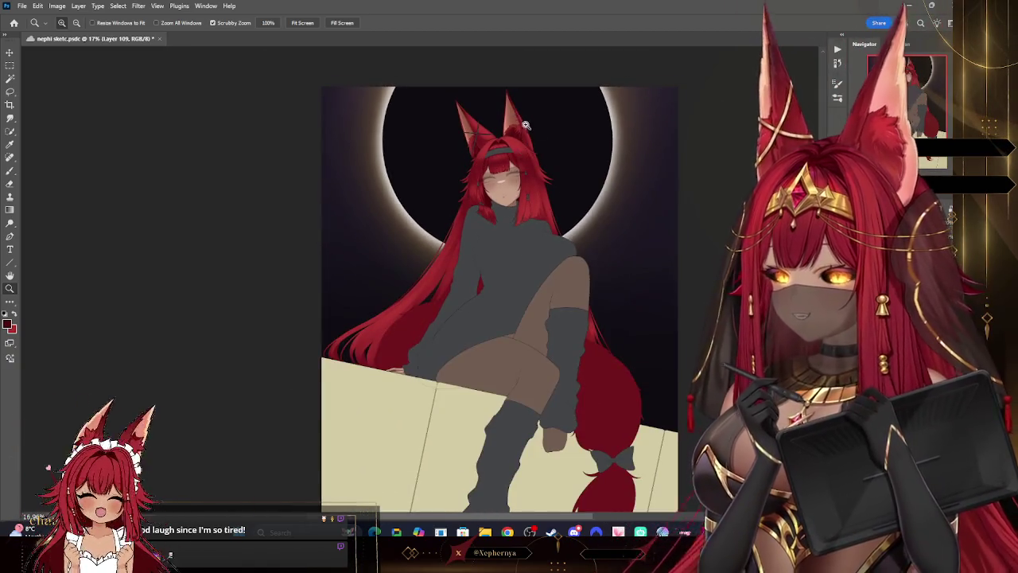
scroll(558, 132, "up", 5)
scroll(469, 167, "up", 2)
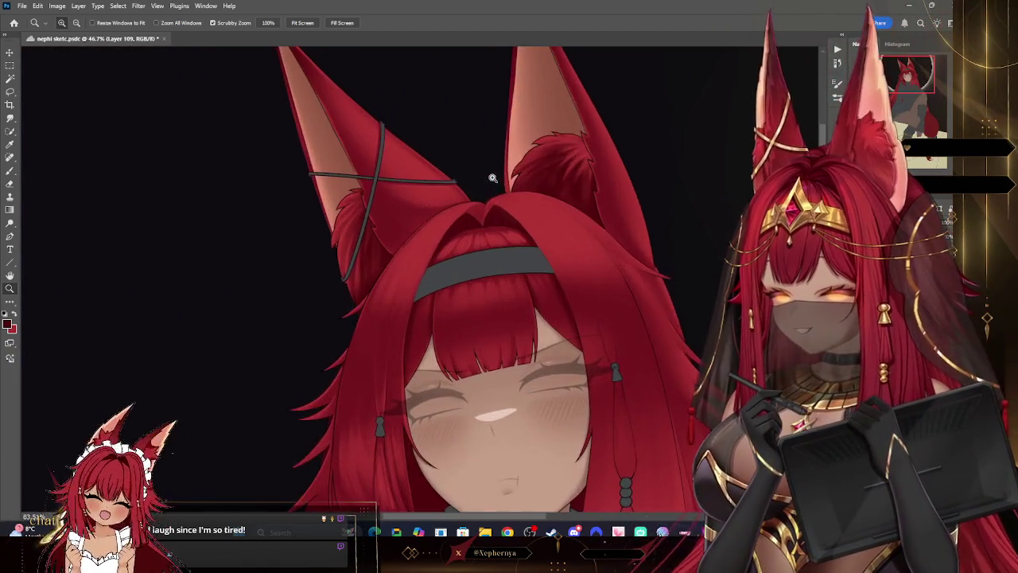
scroll(488, 179, "down", 2)
scroll(568, 159, "down", 1)
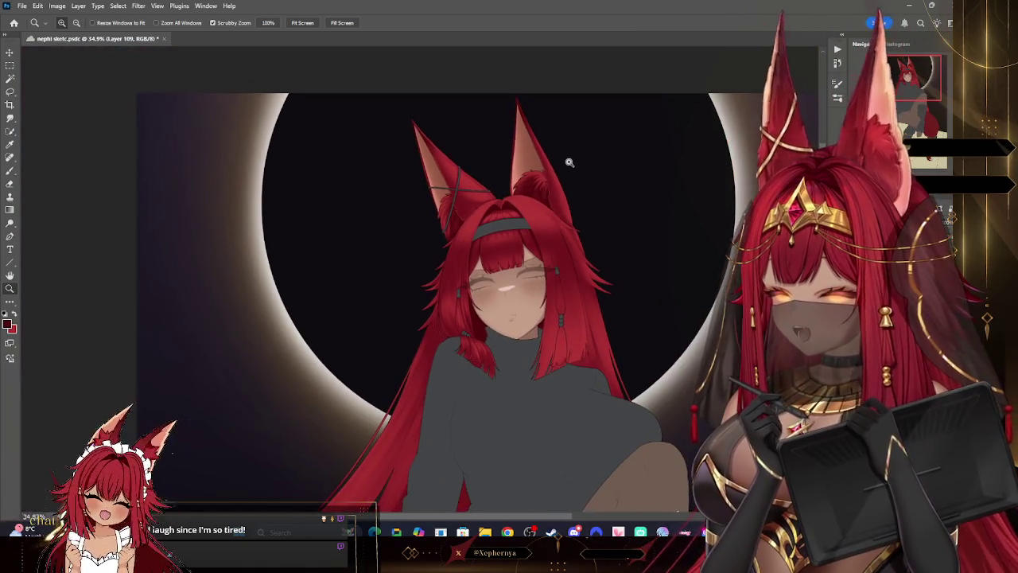
scroll(597, 213, "up", 1)
scroll(597, 213, "up", 2)
scroll(591, 212, "down", 1)
scroll(629, 234, "up", 4)
scroll(625, 216, "down", 2)
scroll(613, 216, "down", 1)
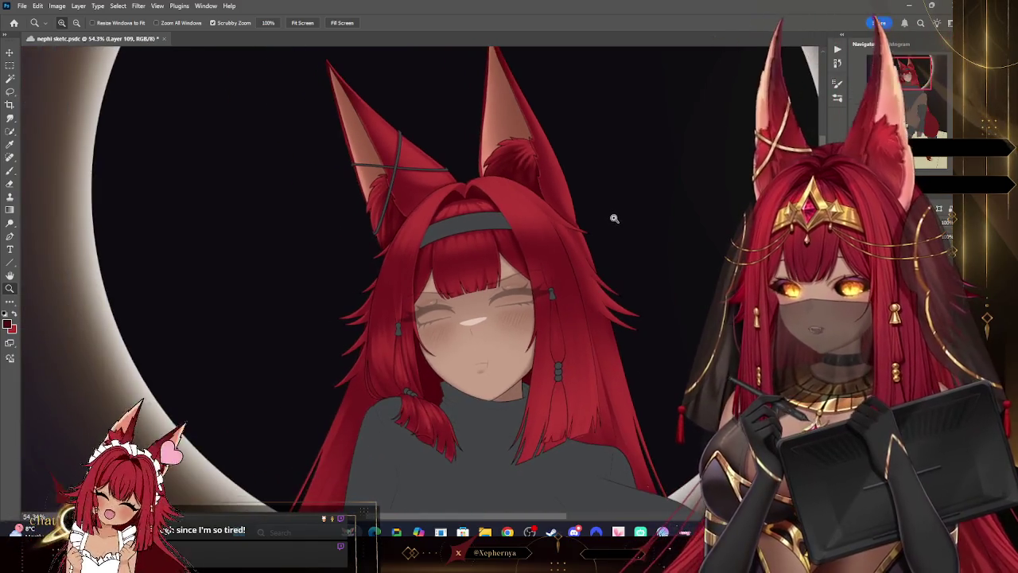
scroll(616, 312, "up", 2)
scroll(612, 296, "up", 2)
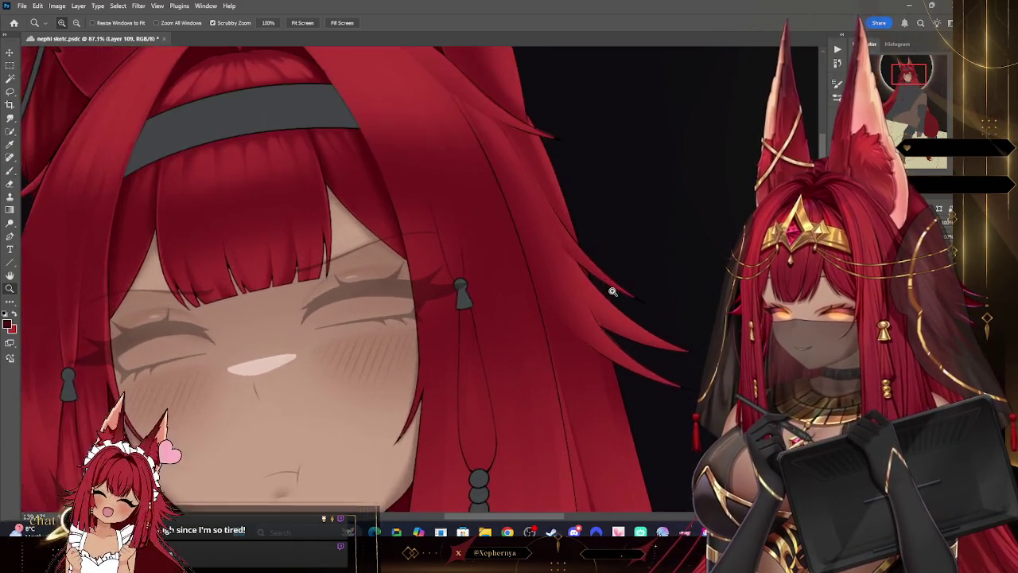
scroll(601, 279, "down", 2)
scroll(613, 294, "up", 3)
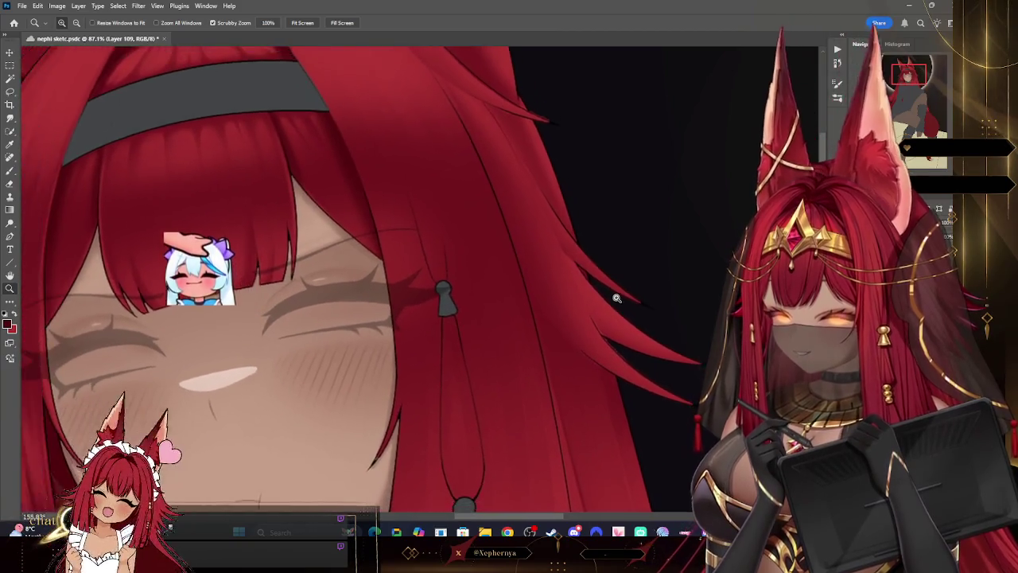
scroll(613, 294, "down", 2)
scroll(606, 288, "up", 1)
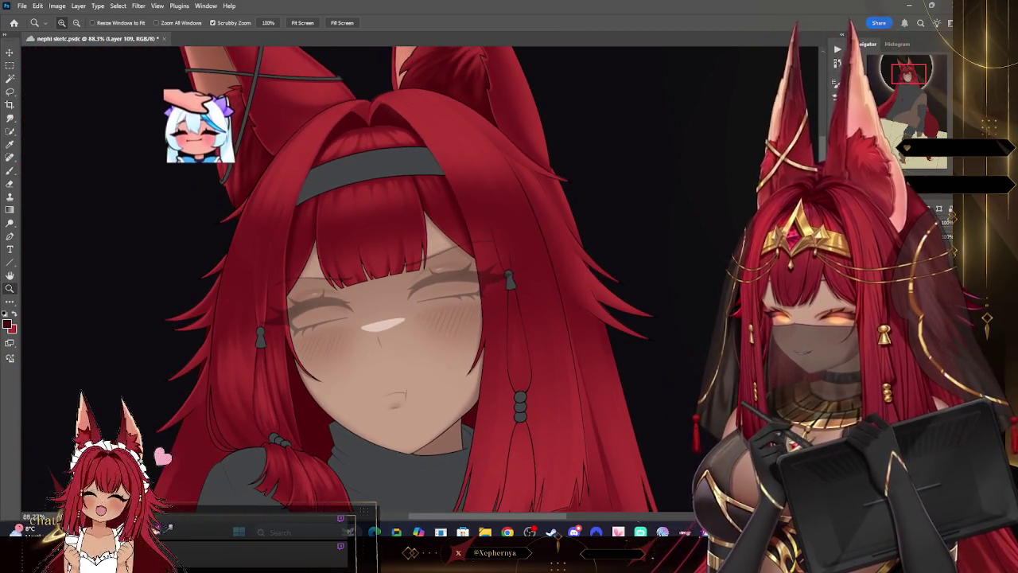
scroll(629, 334, "down", 3)
scroll(676, 414, "down", 2)
scroll(509, 334, "up", 5)
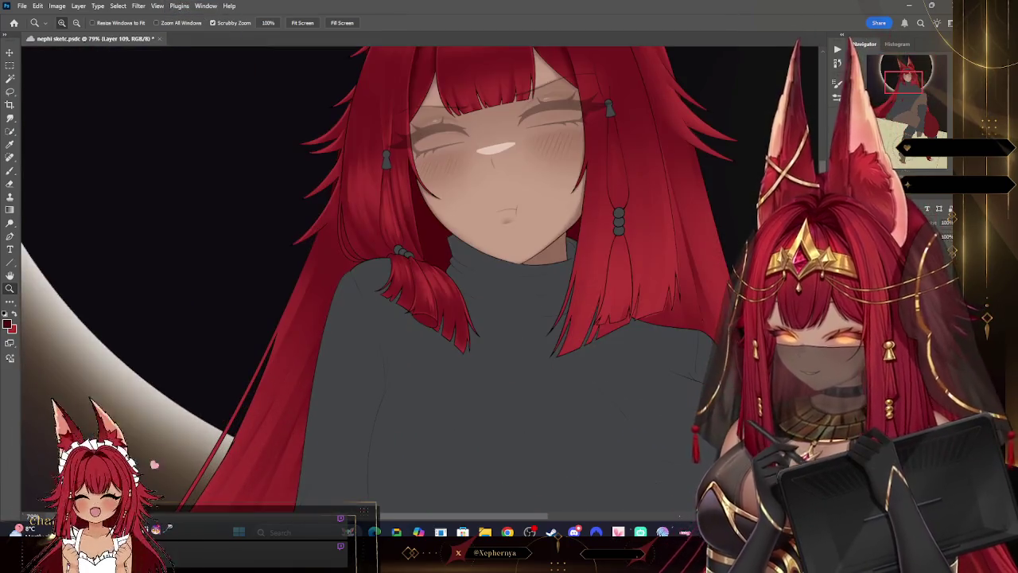
scroll(397, 279, "down", 3)
scroll(398, 279, "up", 3)
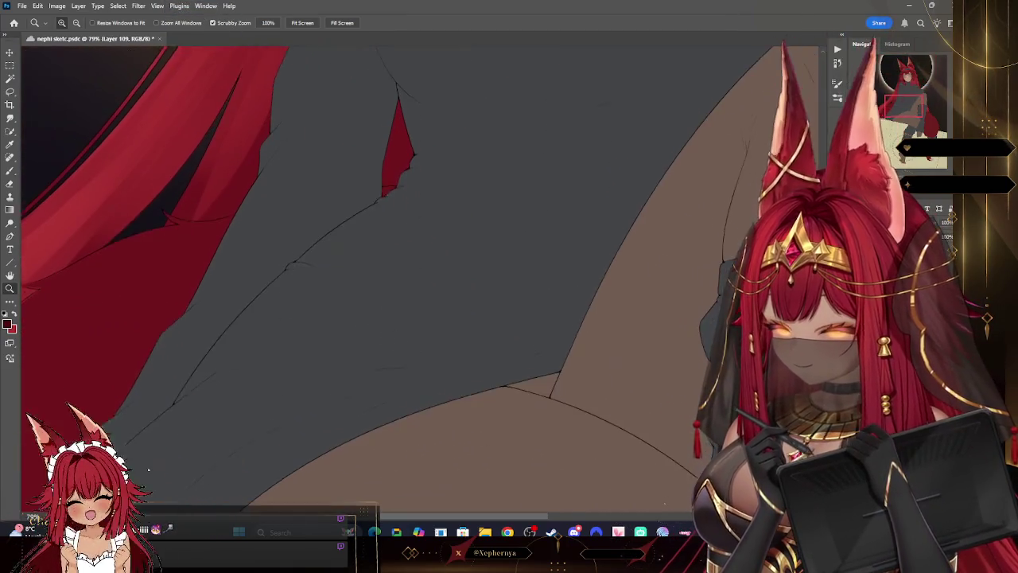
scroll(398, 278, "down", 3)
scroll(397, 278, "up", 5)
scroll(397, 278, "up", 1)
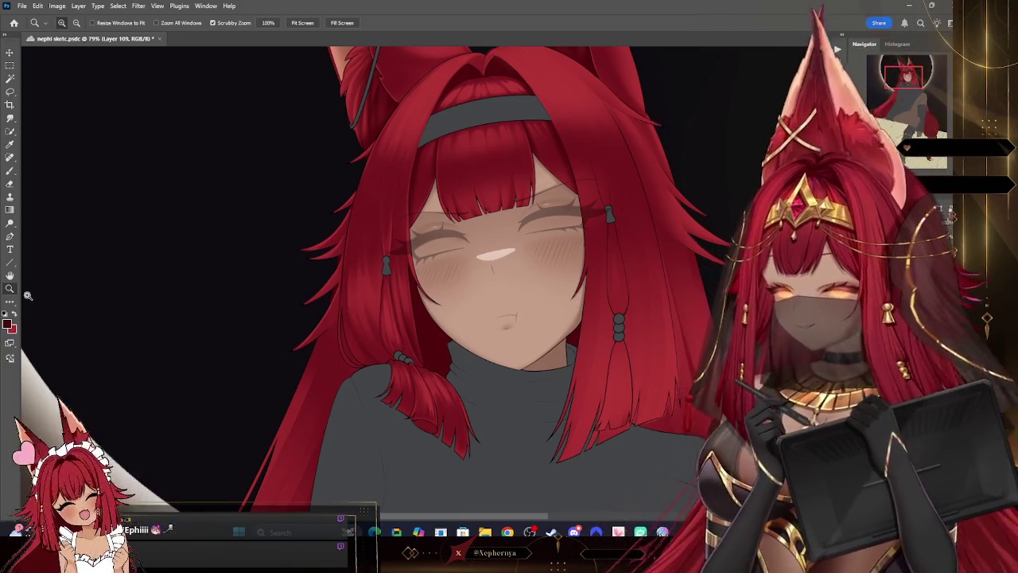
mouse_move(422, 195)
left_mouse_down()
mouse_move(410, 195)
mouse_move(502, 184)
mouse_move(467, 244)
mouse_move(509, 244)
left_mouse_up()
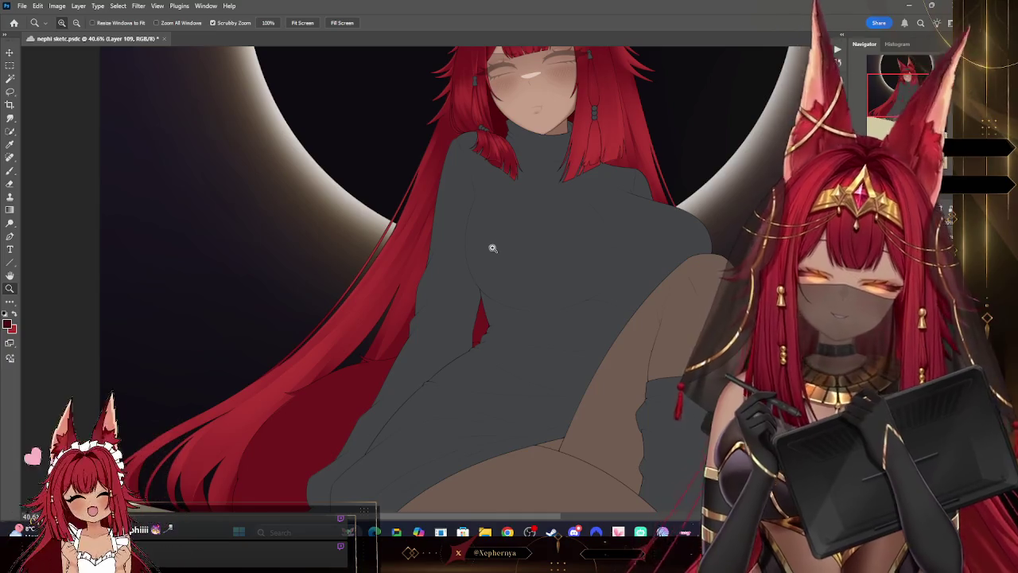
Step: Paint the red torso strand upward, then fit the artwork on screen and reset the rotation
left_click(11, 170)
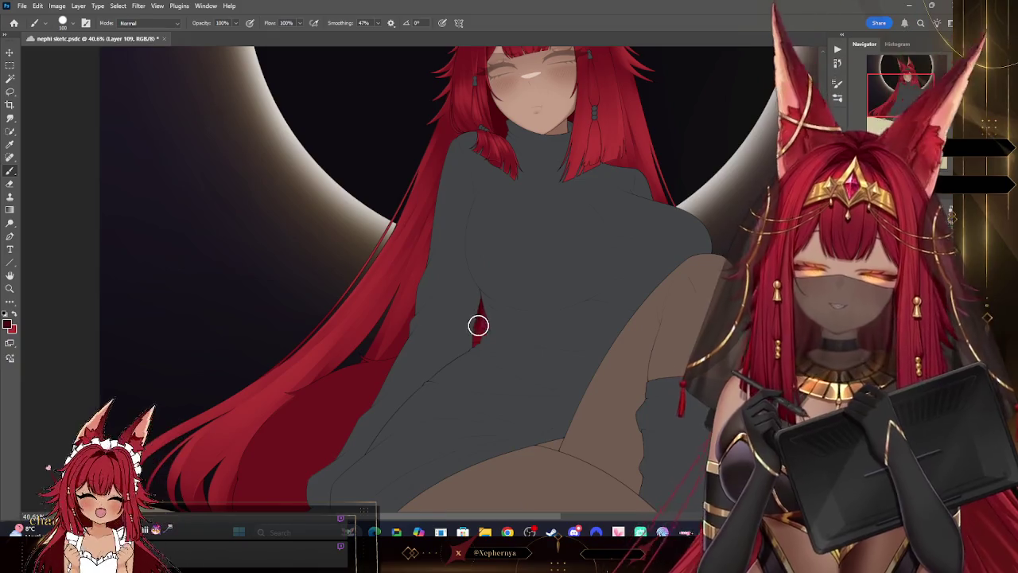
mouse_move(482, 310)
left_mouse_down()
mouse_move(493, 347)
mouse_move(631, 275)
left_mouse_up()
key("z")
key("r")
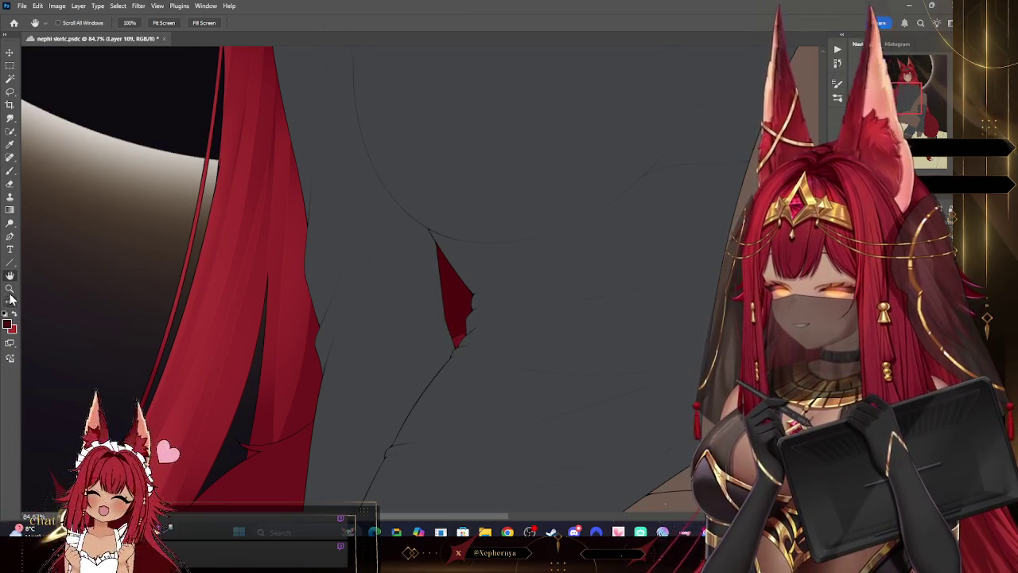
key("ctrl+0")
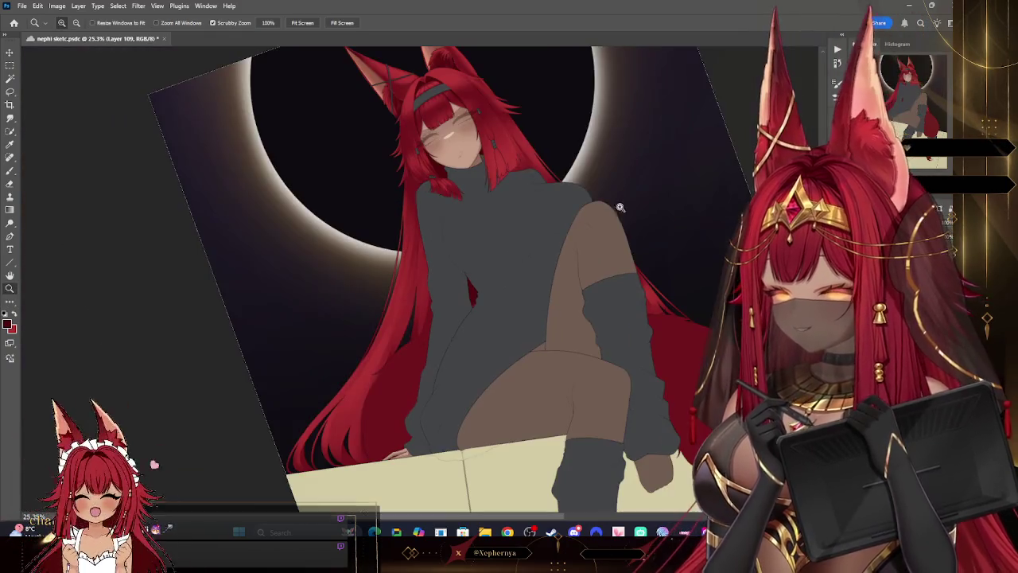
key("Escape")
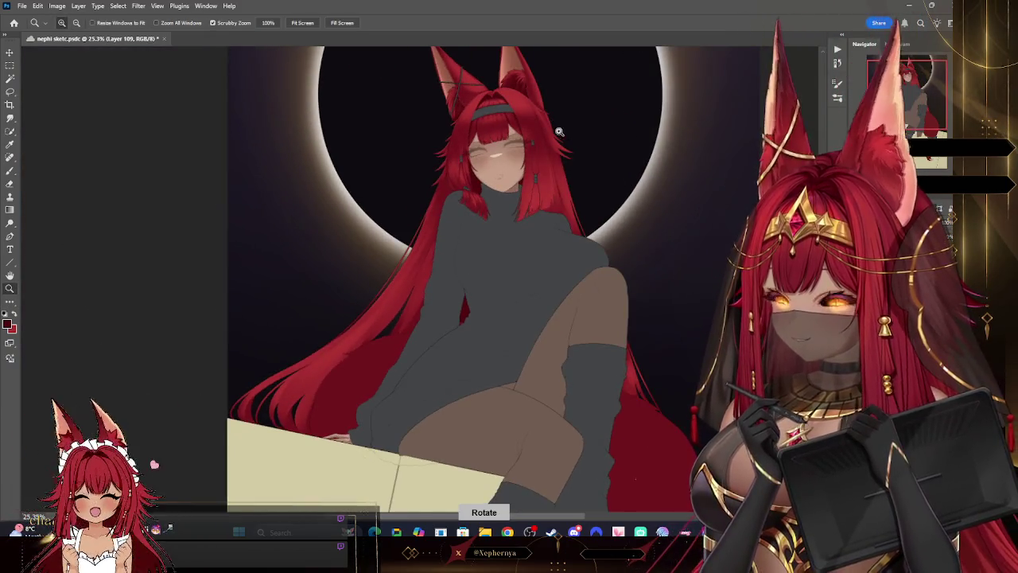
Step: Scroll up and down over the artwork to review the extended strand
scroll(545, 145, "down", 3)
scroll(545, 110, "up", 5)
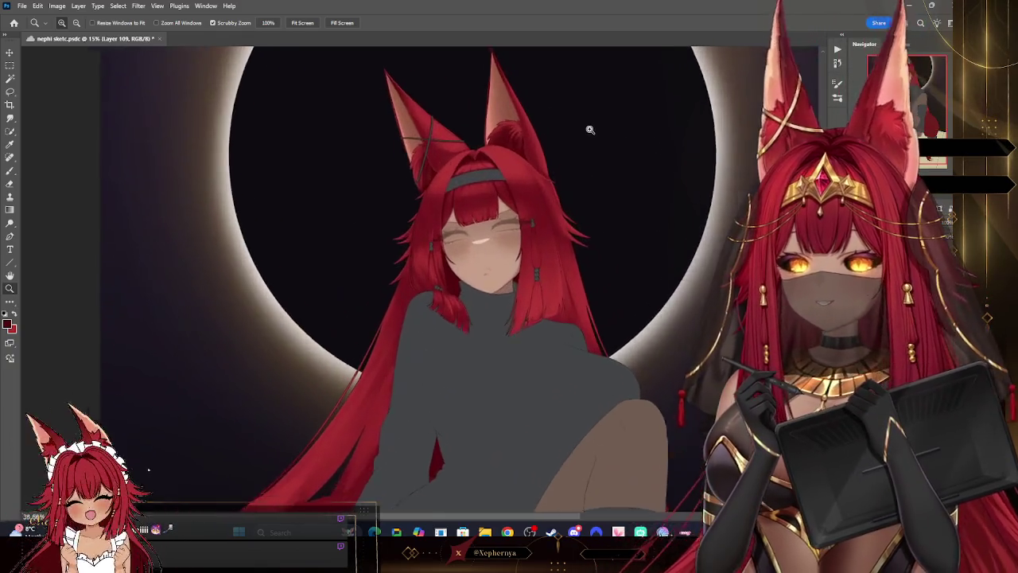
scroll(560, 172, "down", 2)
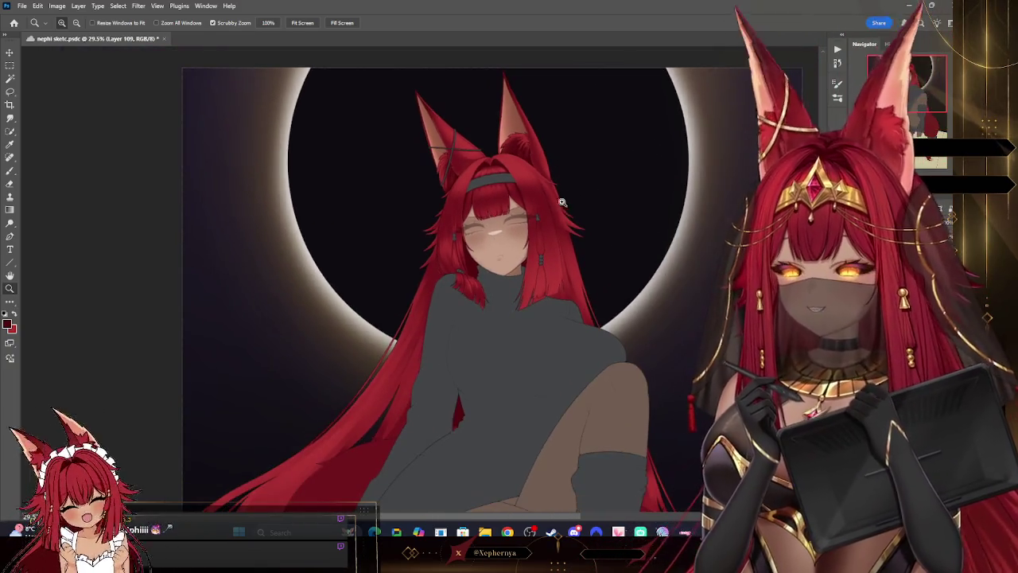
scroll(562, 231, "up", 2)
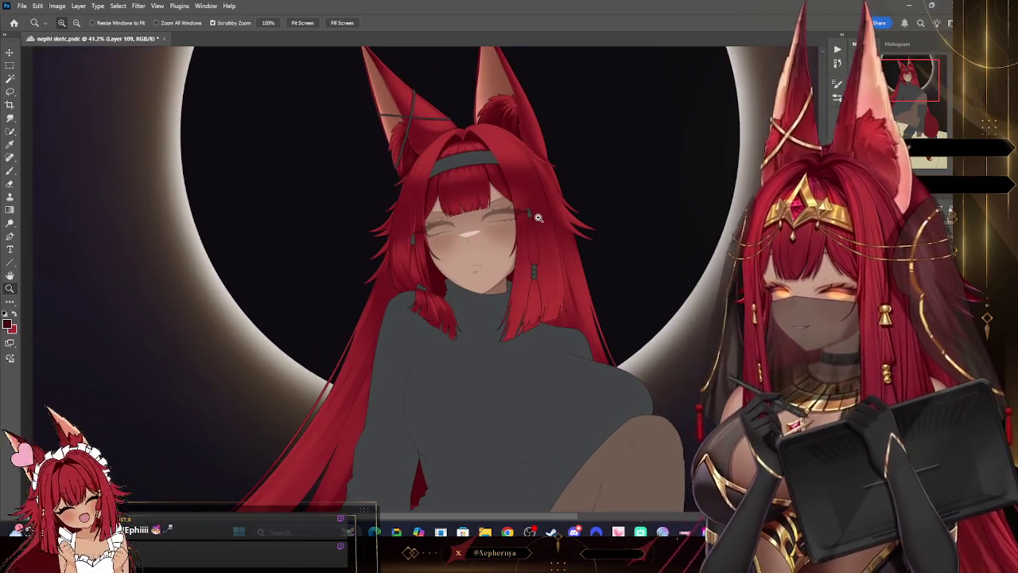
scroll(548, 222, "down", 1)
scroll(599, 320, "up", 4)
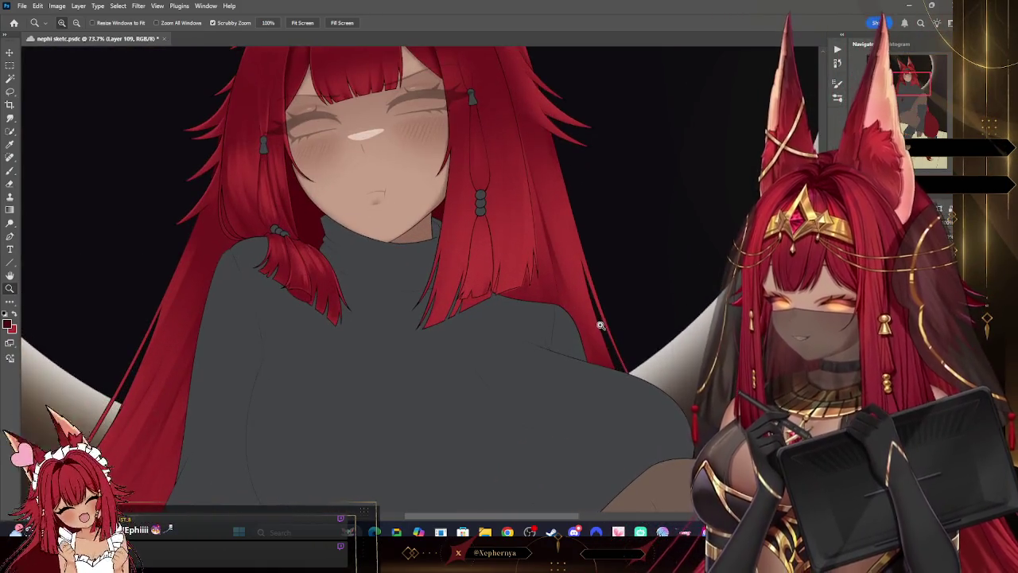
scroll(545, 142, "down", 2)
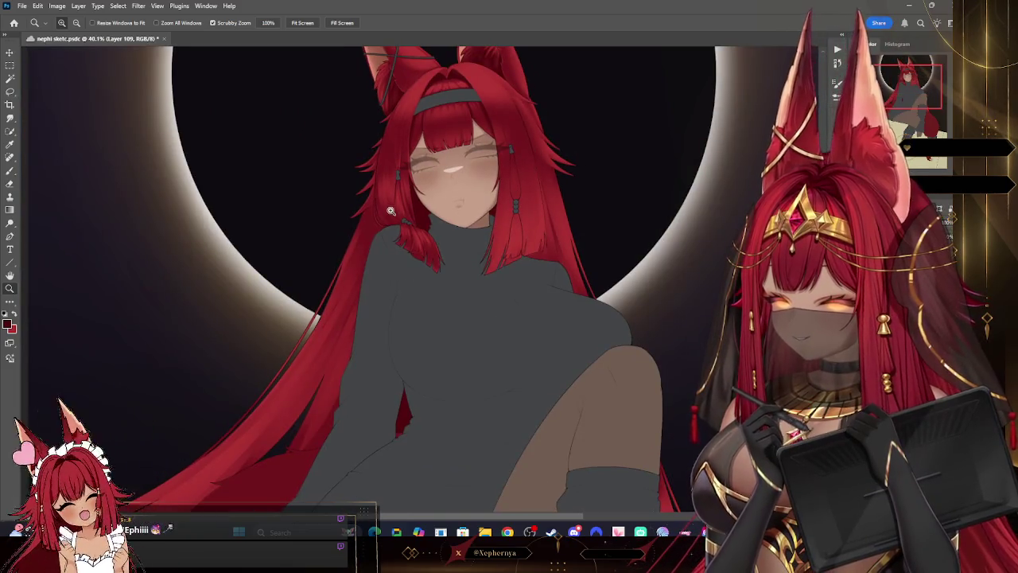
scroll(392, 211, "up", 5)
scroll(432, 235, "up", 2)
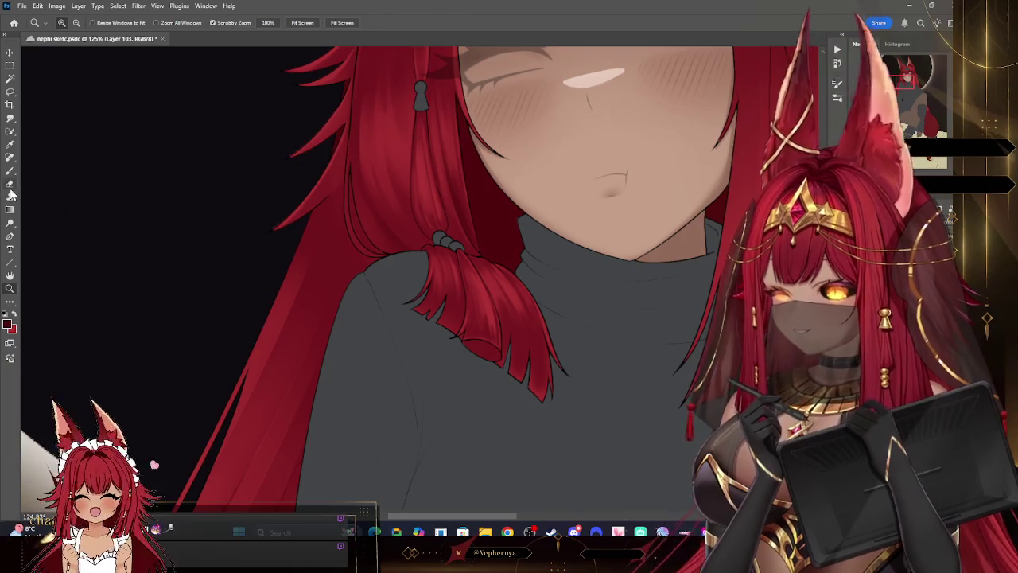
key("e")
right_click(154, 67)
key("Escape")
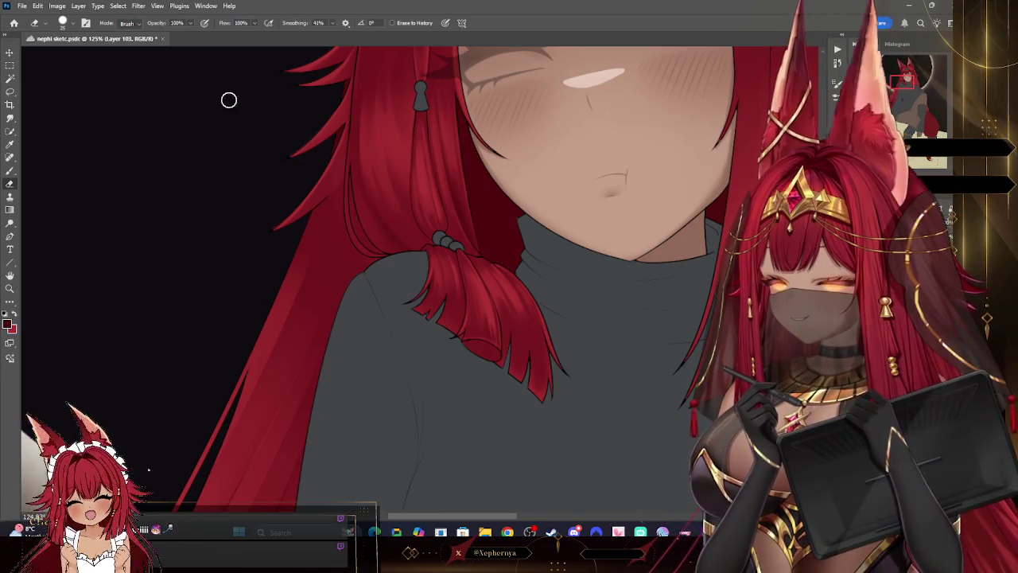
key("bracketleft")
key("bracketleft")
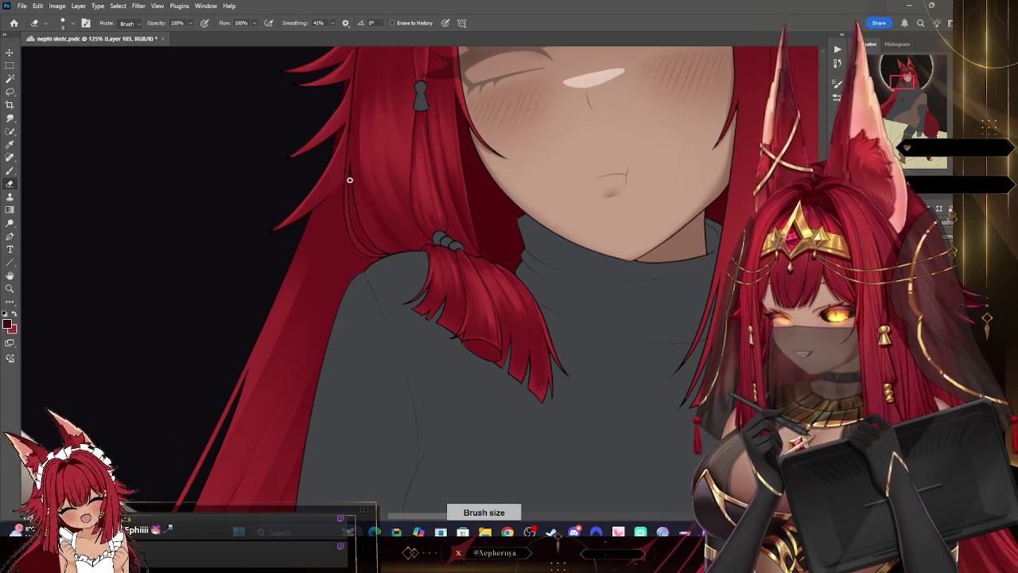
left_click(10, 288)
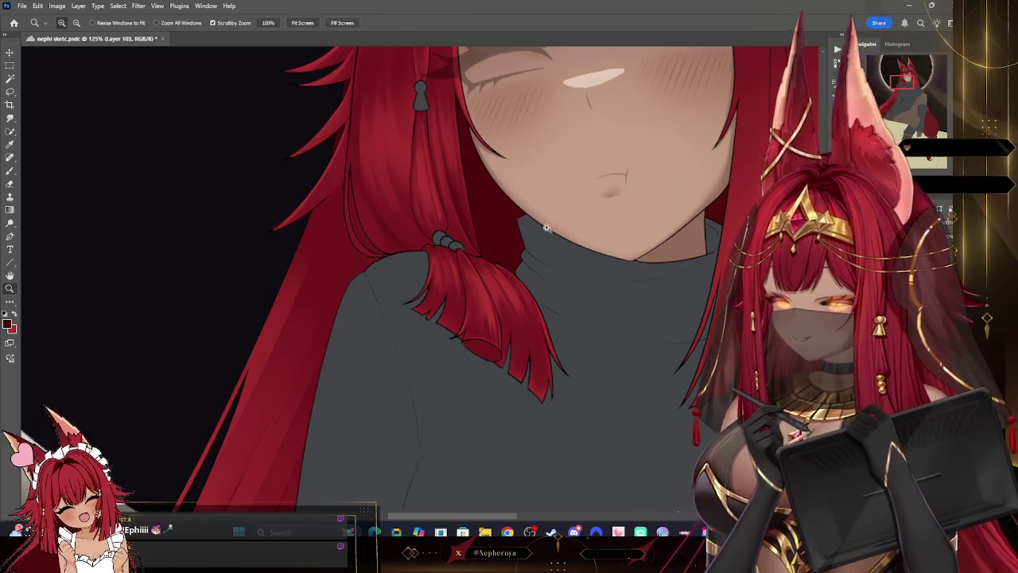
left_click_drag(554, 227, 477, 231)
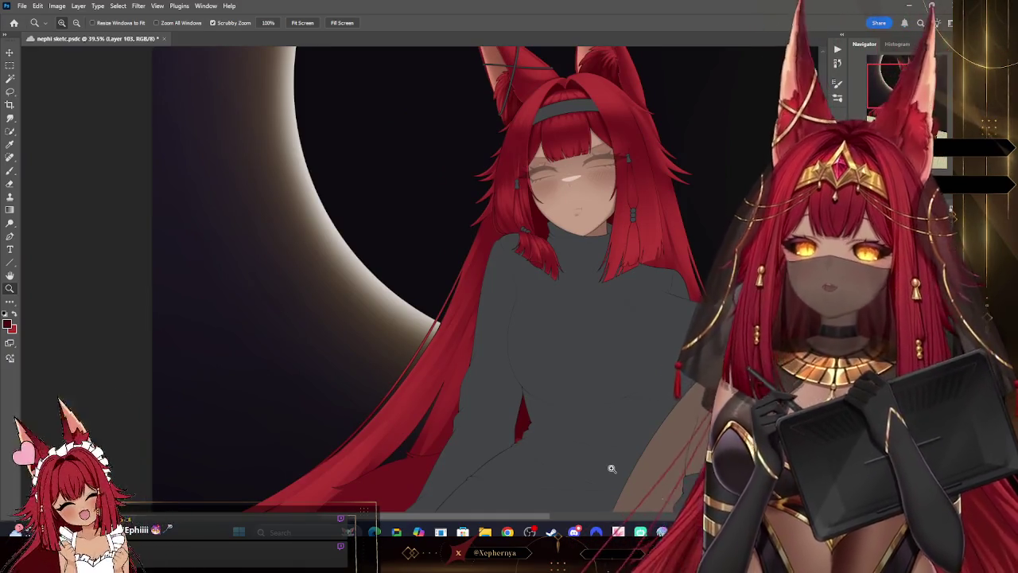
mouse_move(605, 200)
left_mouse_down()
mouse_move(675, 239)
mouse_move(705, 221)
left_mouse_up()
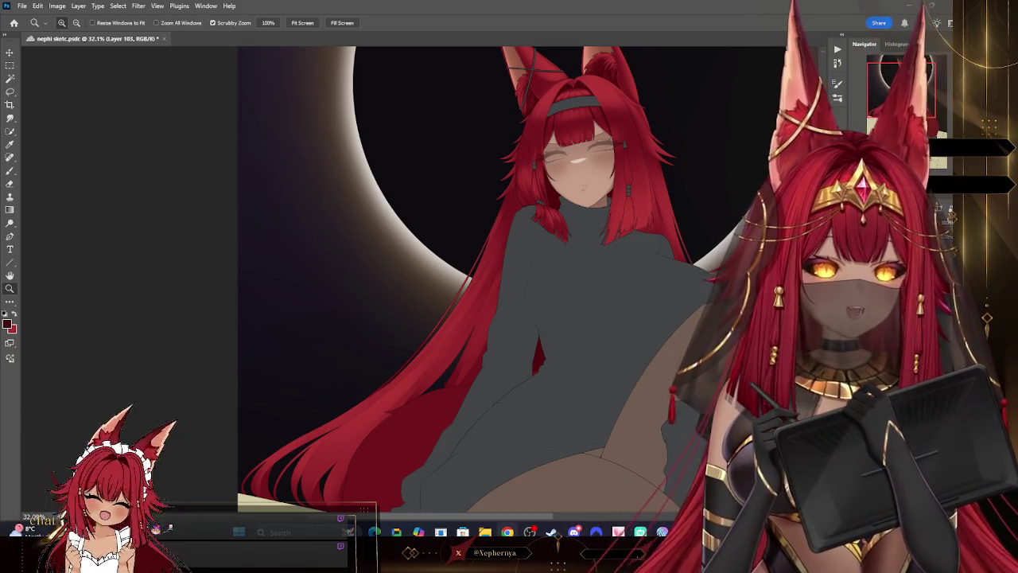
scroll(554, 215, "up", 2)
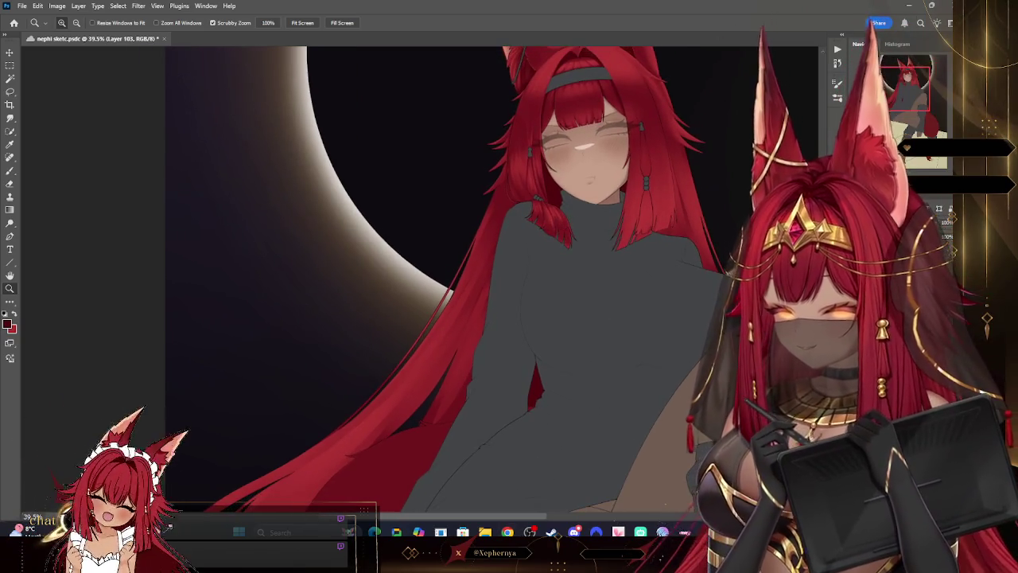
key("alt+bracketleft")
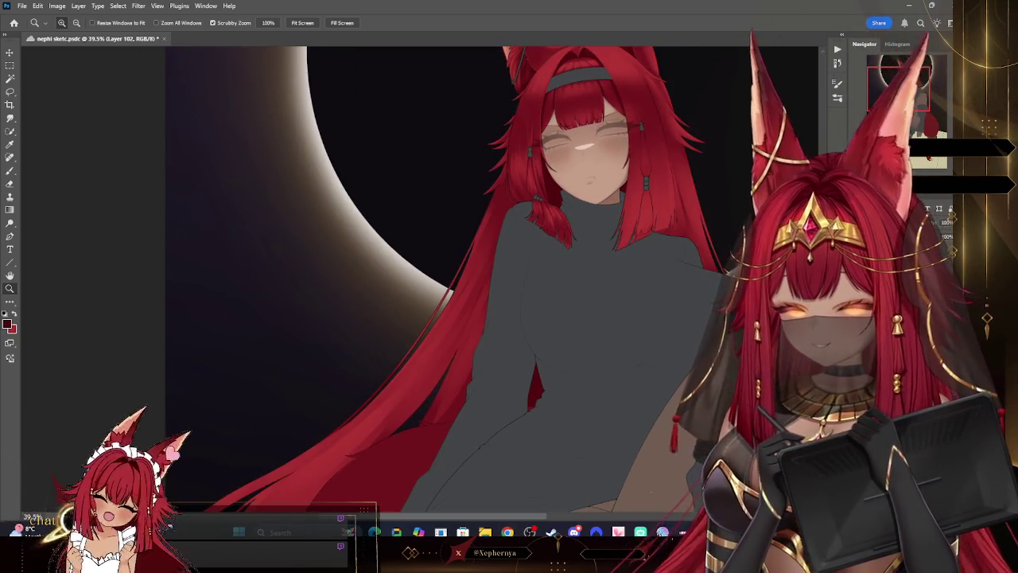
left_click(62, 24)
left_click(449, 142)
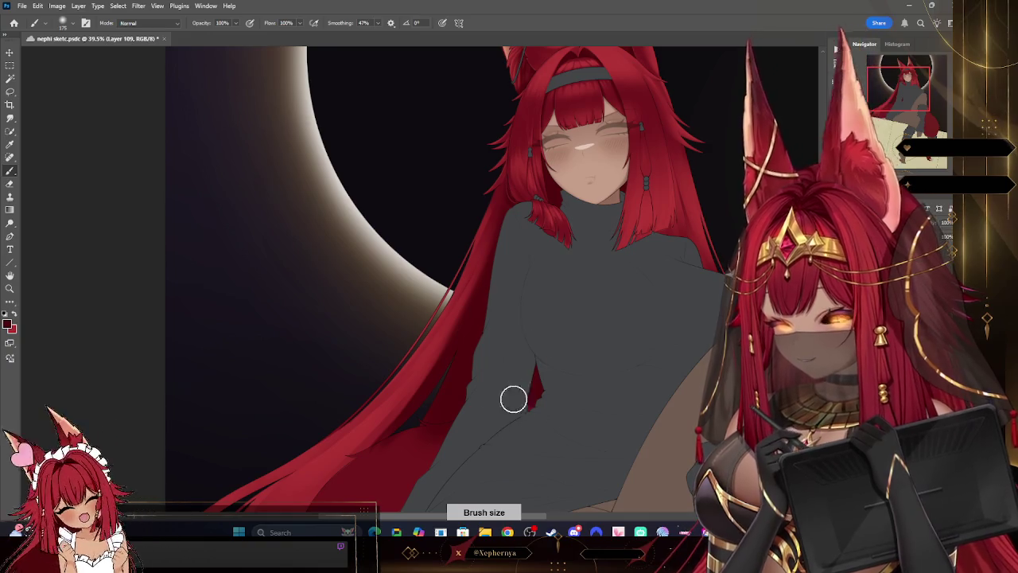
scroll(562, 127, "down", 5)
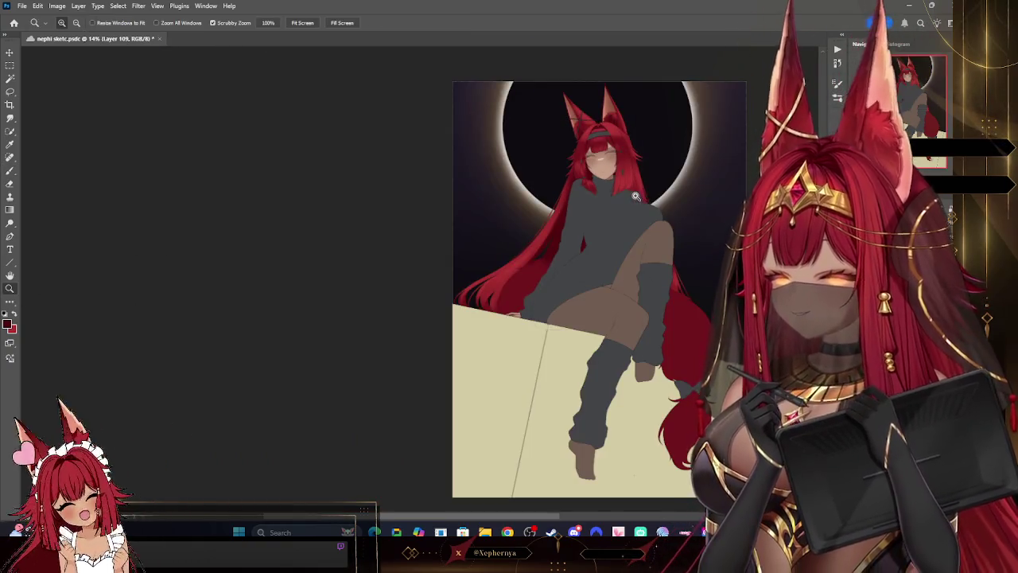
scroll(636, 196, "up", 2)
scroll(605, 222, "up", 1)
scroll(561, 254, "up", 3)
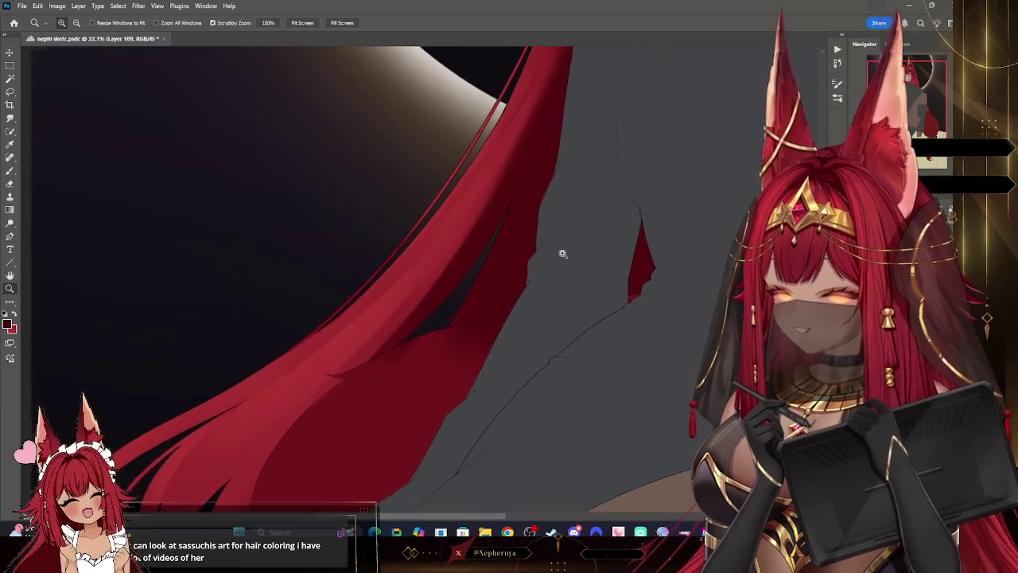
scroll(557, 251, "down", 2)
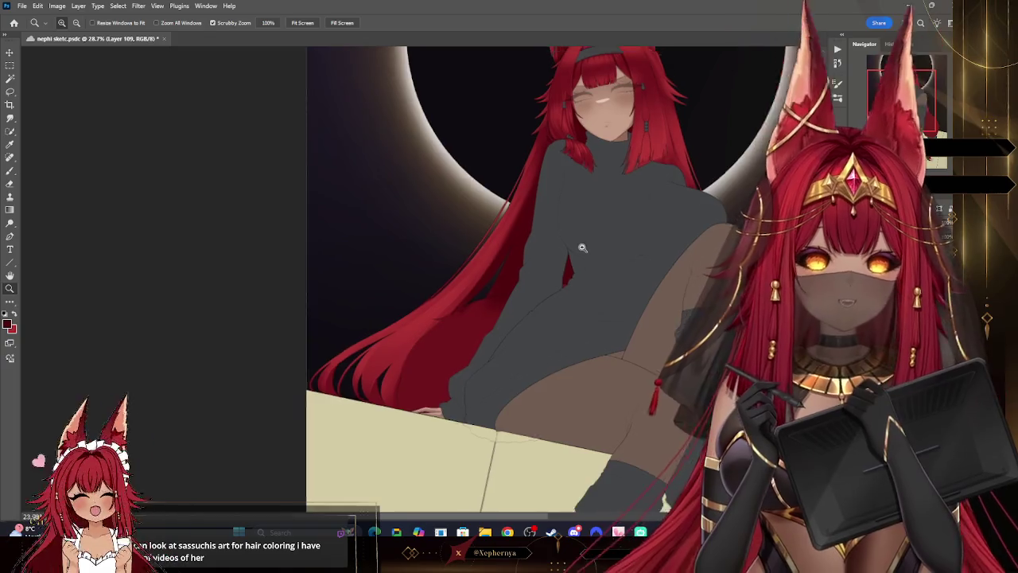
scroll(541, 294, "down", 2)
scroll(509, 334, "up", 2)
scroll(460, 396, "up", 4)
scroll(460, 397, "up", 1)
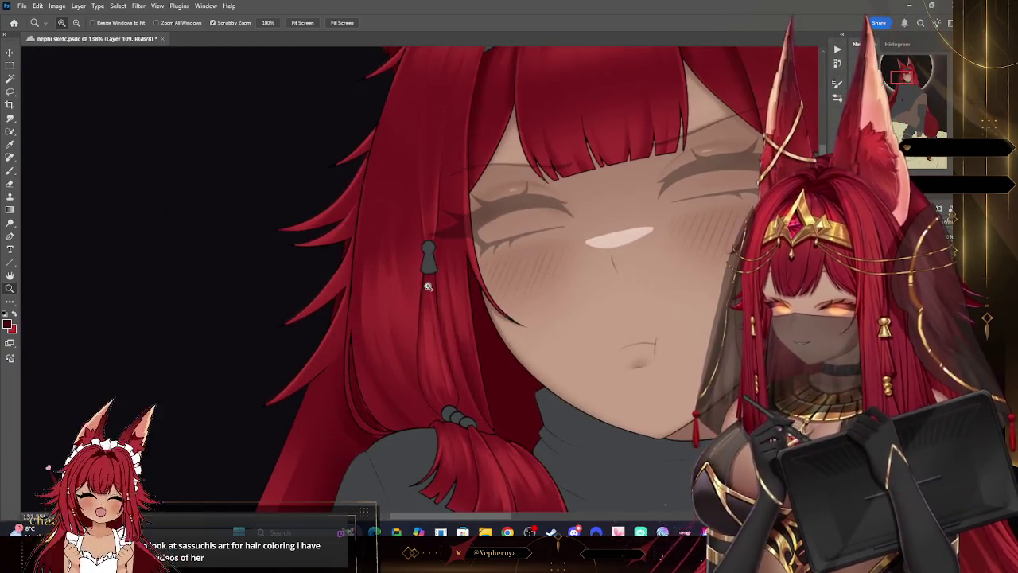
scroll(465, 251, "down", 2)
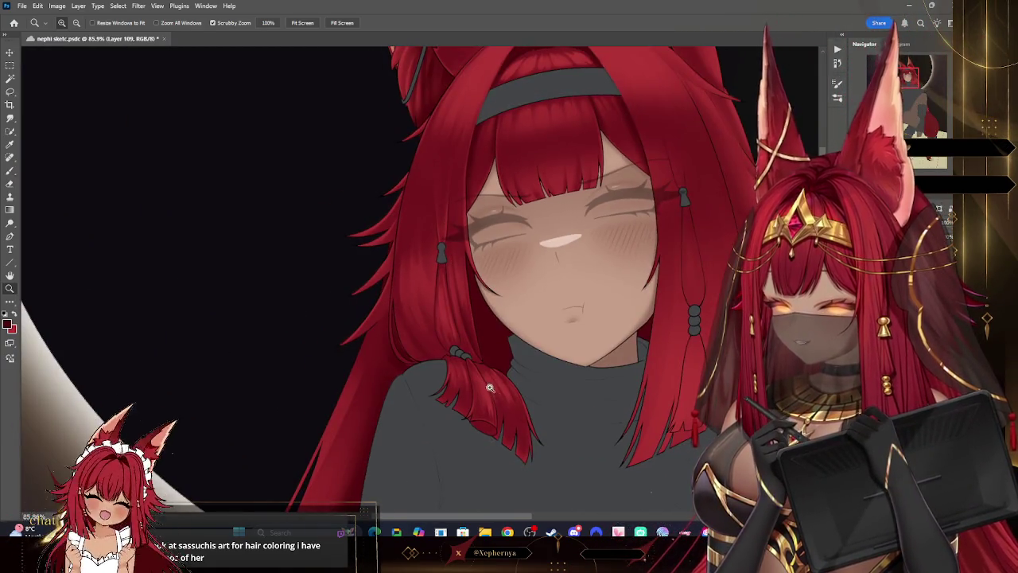
scroll(490, 387, "up", 1)
scroll(490, 387, "up", 1)
scroll(478, 374, "down", 1)
scroll(457, 347, "down", 3)
scroll(458, 348, "down", 1)
scroll(493, 382, "down", 2)
scroll(536, 409, "up", 2)
scroll(557, 391, "up", 1)
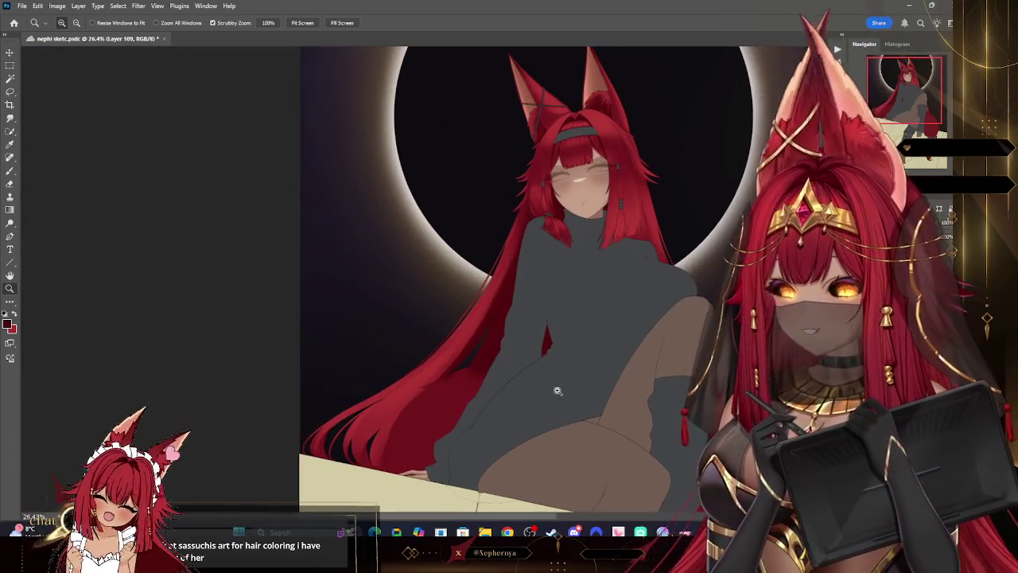
scroll(557, 391, "up", 1)
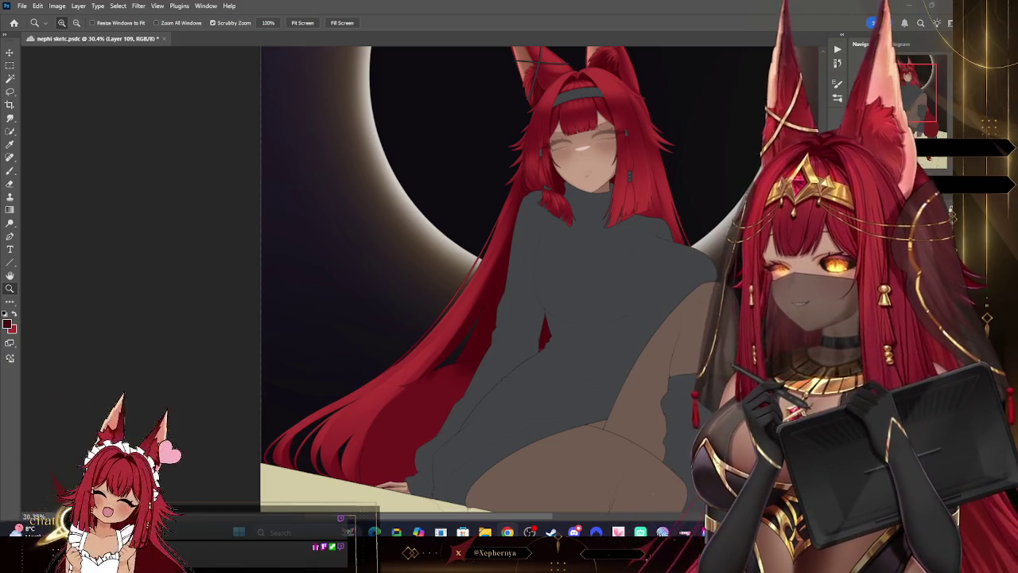
Step: Save the PSD with Ctrl+S, then zoom in close on the face and shoulder hair
key("ctrl+s")
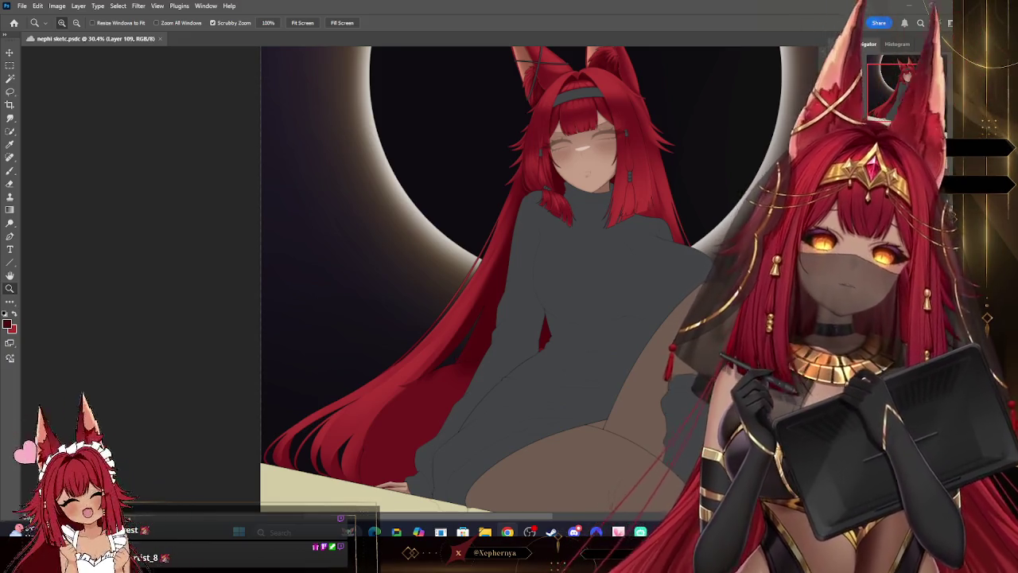
mouse_move(604, 217)
left_mouse_down()
mouse_move(571, 202)
mouse_move(661, 236)
left_mouse_up()
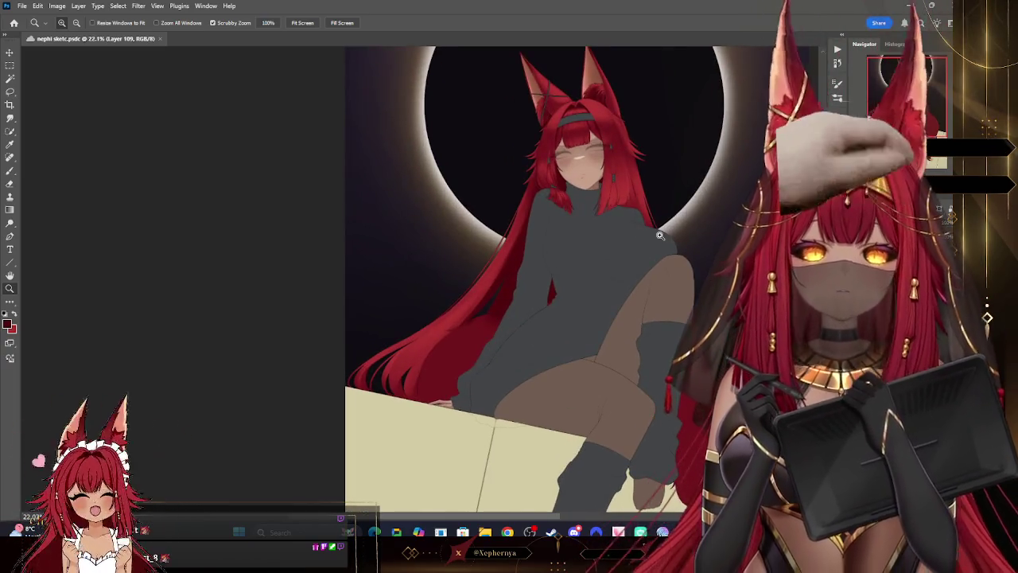
left_click_drag(625, 146, 599, 428)
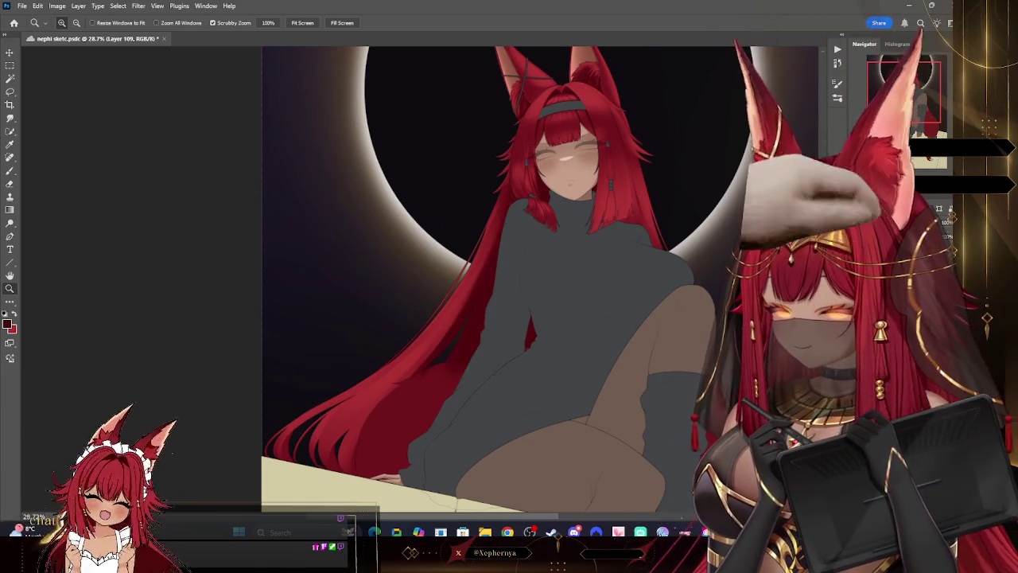
left_click_drag(548, 173, 602, 173)
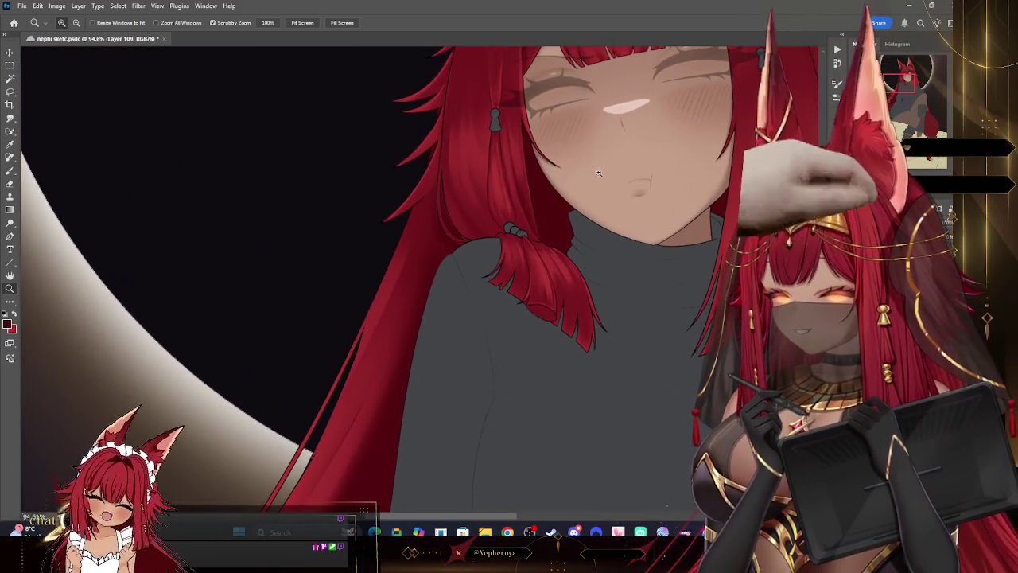
Step: Shrink the brush slightly, switch to the Eraser, and zoom out around the tied shoulder lock
left_click(10, 171)
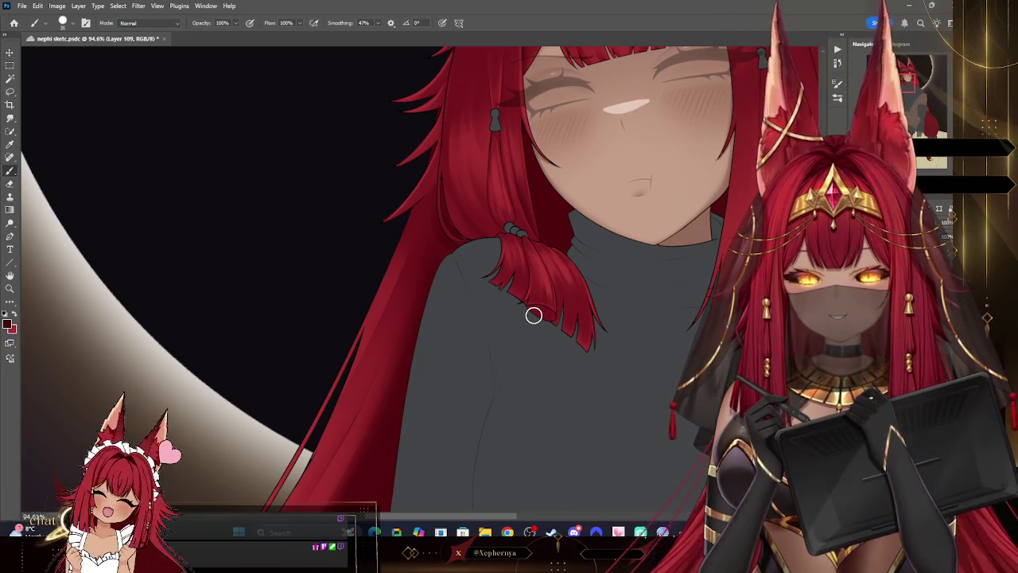
key("bracketleft")
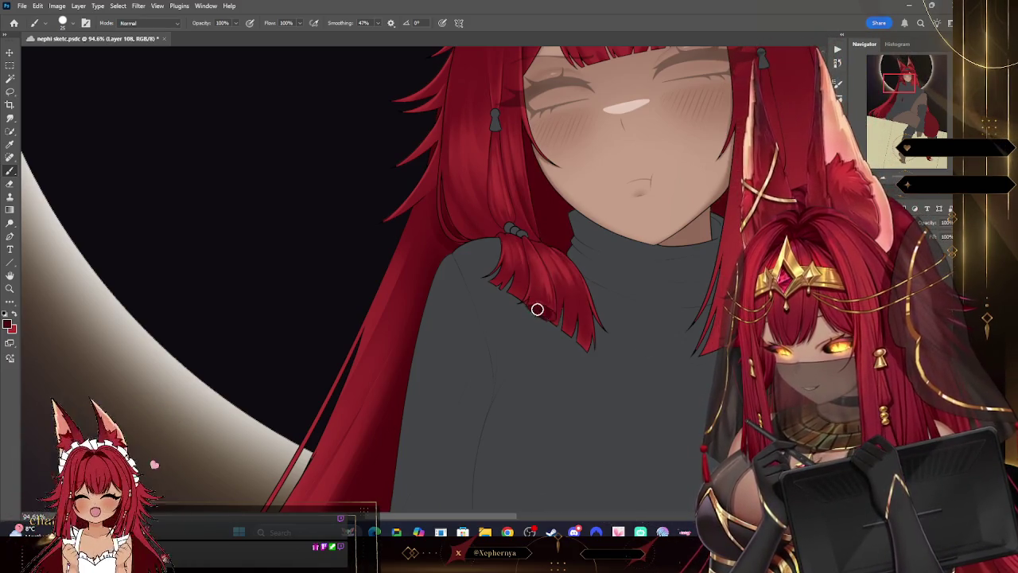
key("e")
scroll(491, 205, "up", 5)
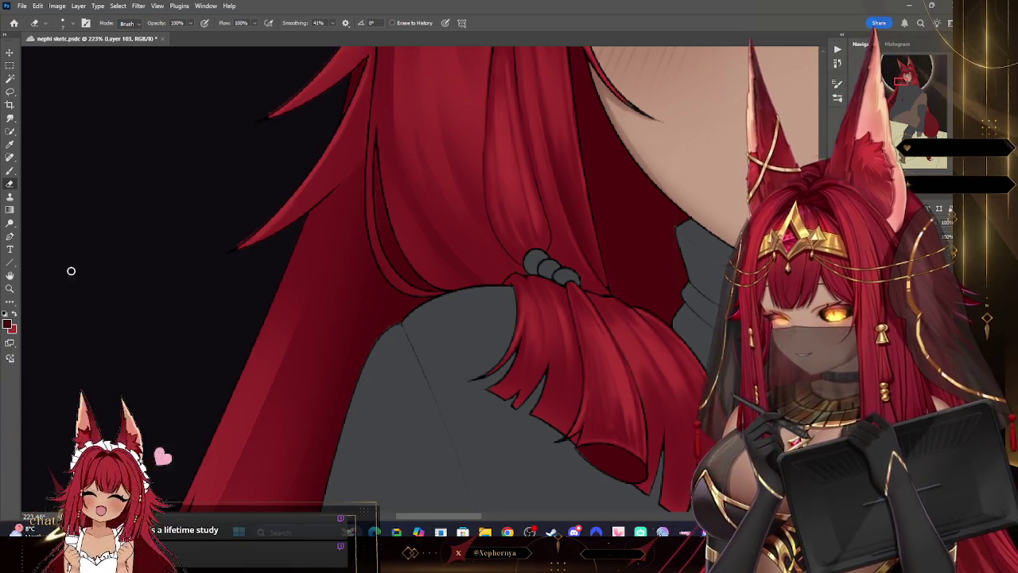
key("z")
mouse_move(557, 212)
left_mouse_down()
mouse_move(518, 234)
mouse_move(502, 206)
mouse_move(582, 247)
mouse_move(563, 216)
mouse_move(675, 248)
mouse_move(548, 194)
left_mouse_up()
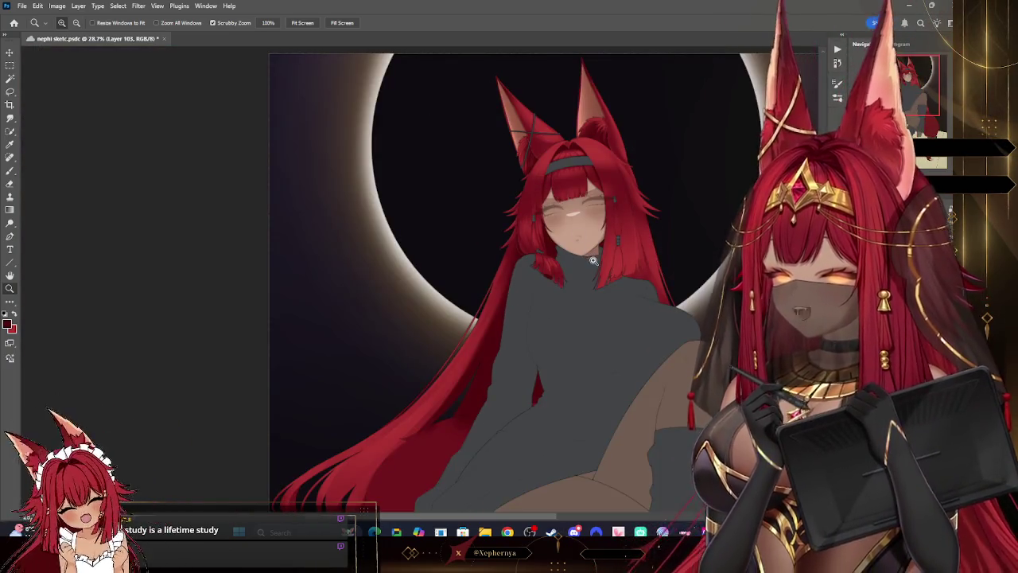
left_click_drag(593, 260, 634, 286)
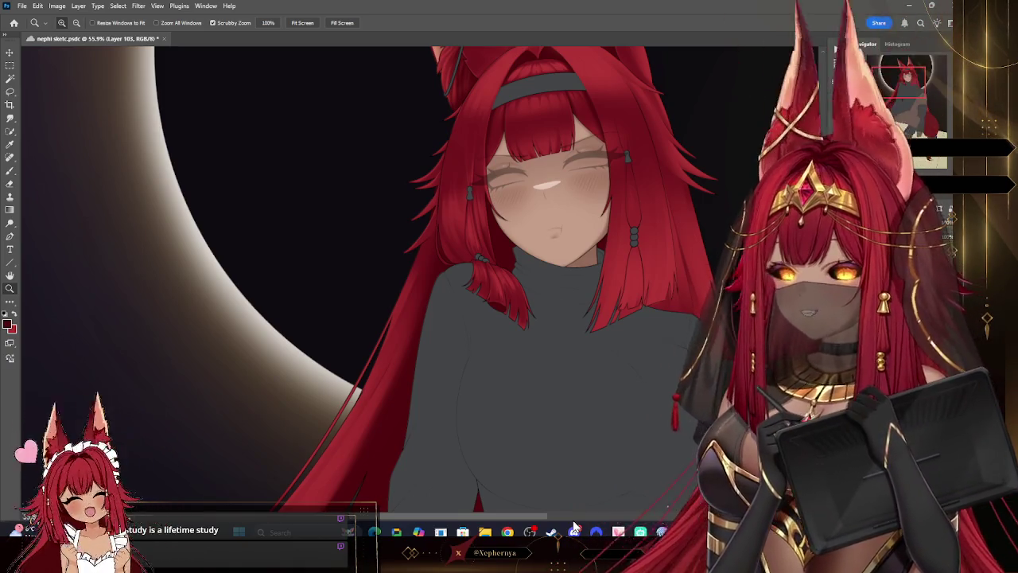
scroll(539, 198, "down", 3)
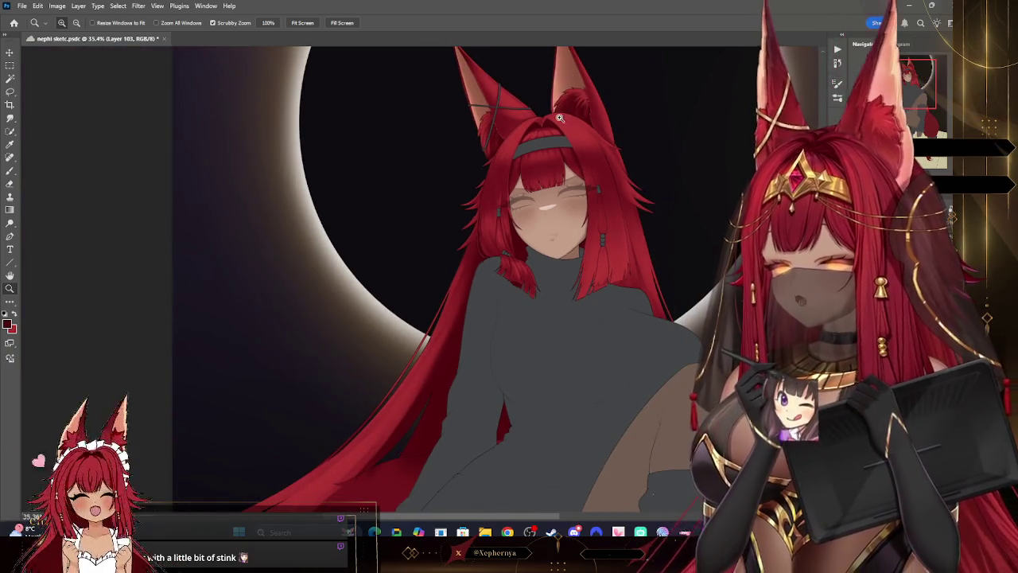
scroll(589, 103, "up", 3)
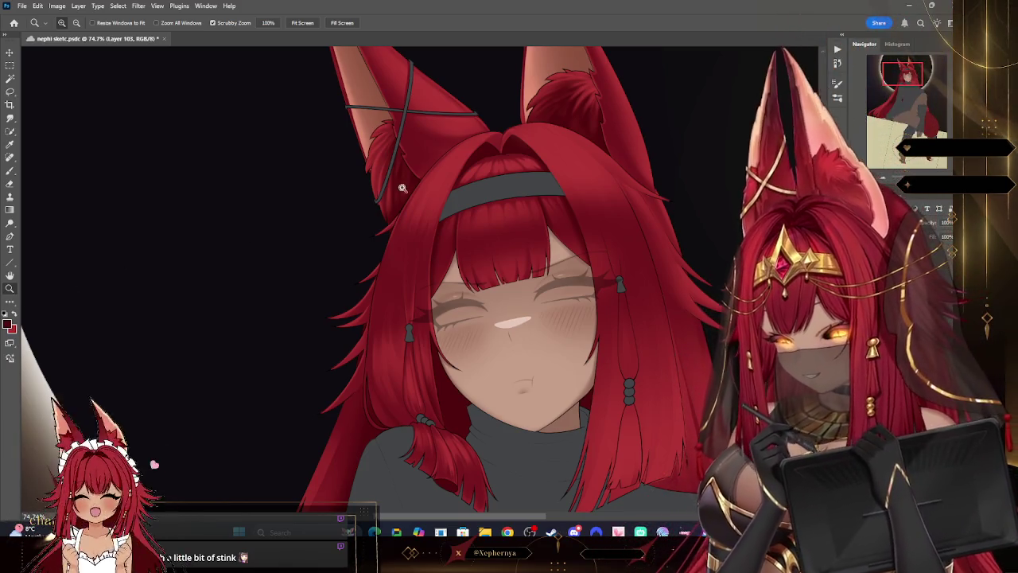
scroll(597, 171, "down", 3)
scroll(600, 167, "down", 3)
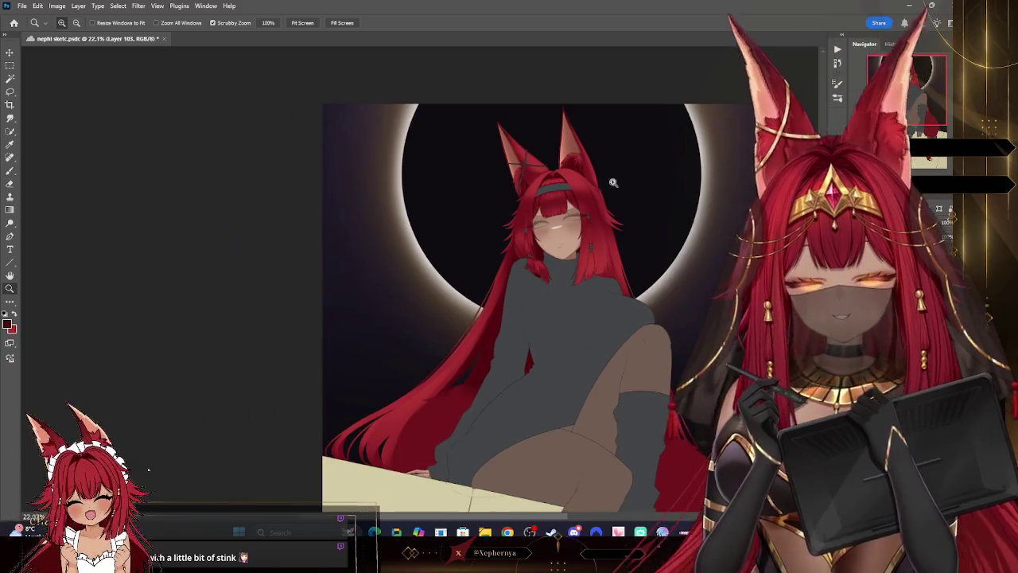
scroll(613, 168, "down", 1)
scroll(624, 296, "up", 3)
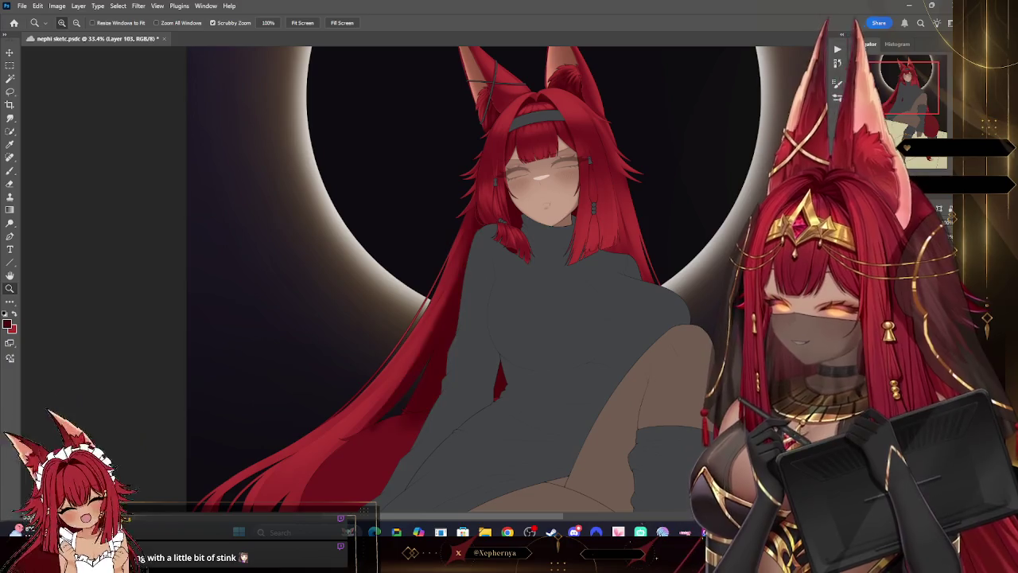
scroll(532, 179, "up", 6)
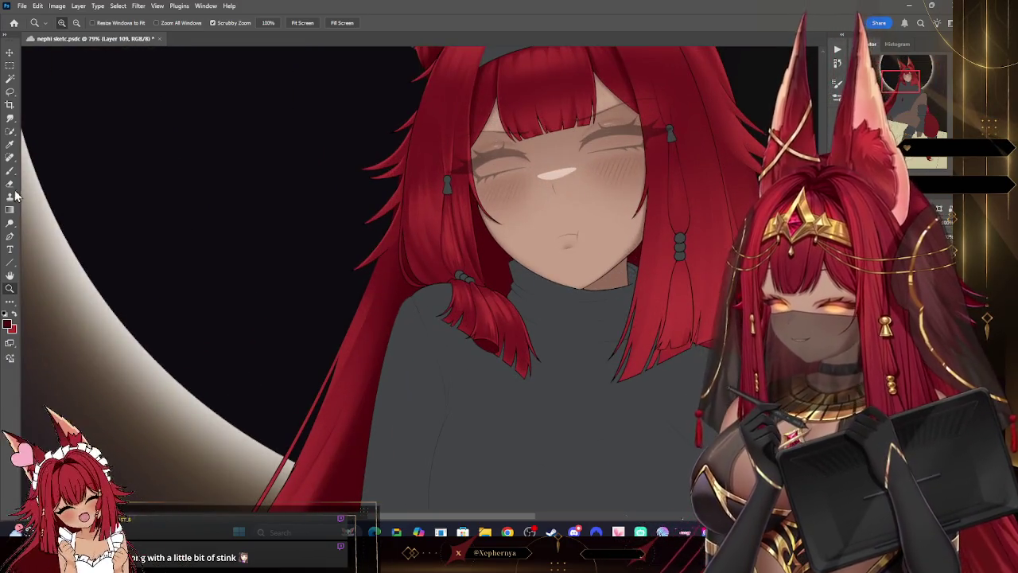
left_click(9, 183)
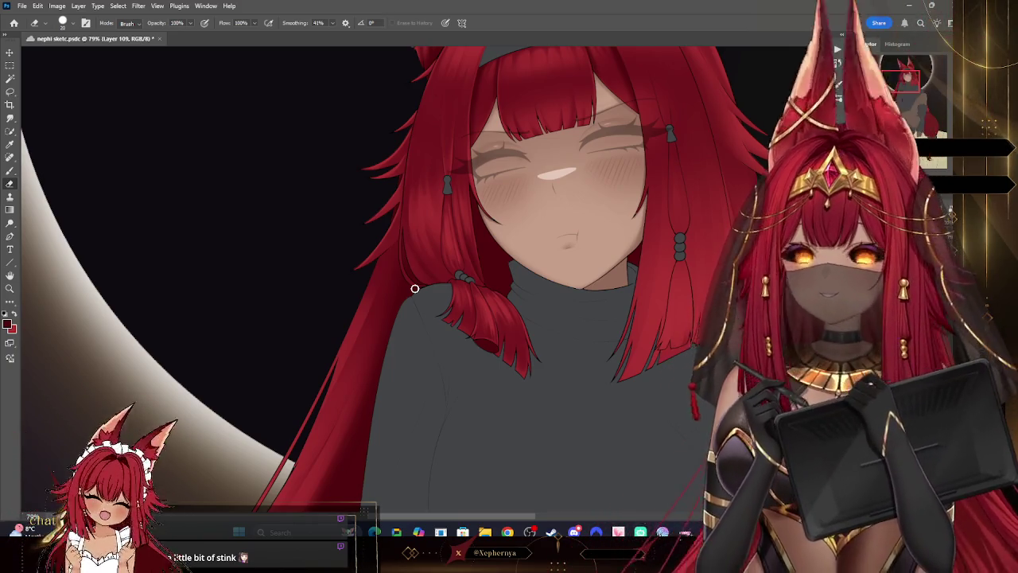
key("z")
scroll(527, 237, "down", 3)
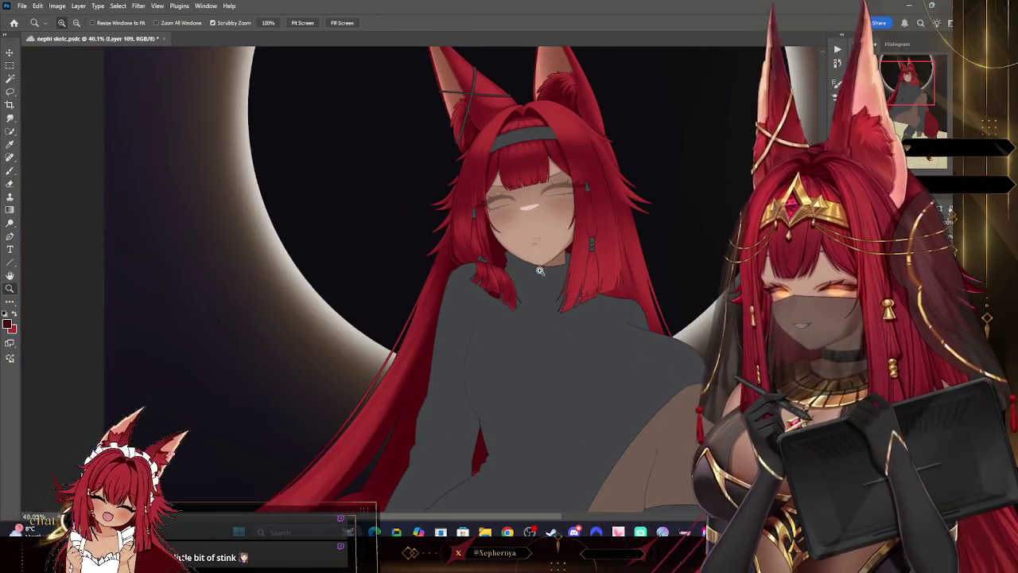
mouse_move(538, 337)
left_mouse_down()
mouse_move(562, 280)
mouse_move(579, 176)
mouse_move(572, 255)
left_mouse_up()
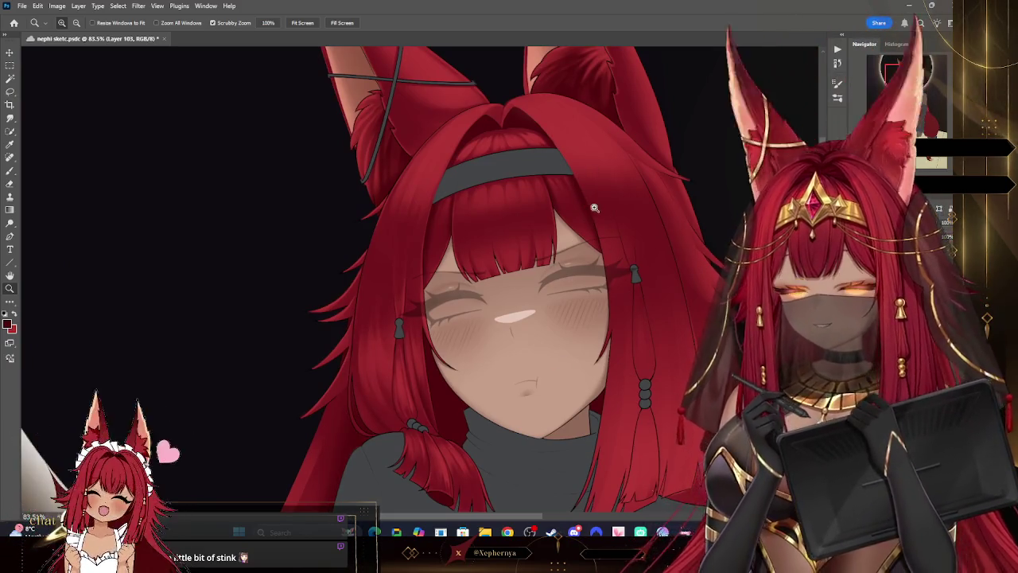
Step: Zoom in on the headband and pick a slightly enlarged Hard Round pressure-size brush
left_click_drag(587, 196, 400, 184)
left_click(11, 171)
left_click(64, 23)
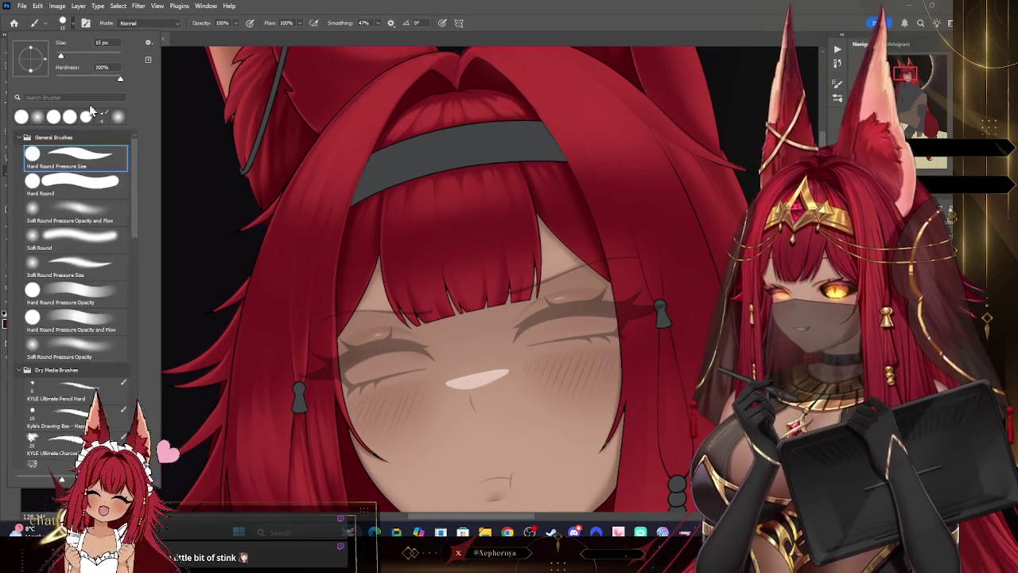
left_click(413, 227)
key("bracketright")
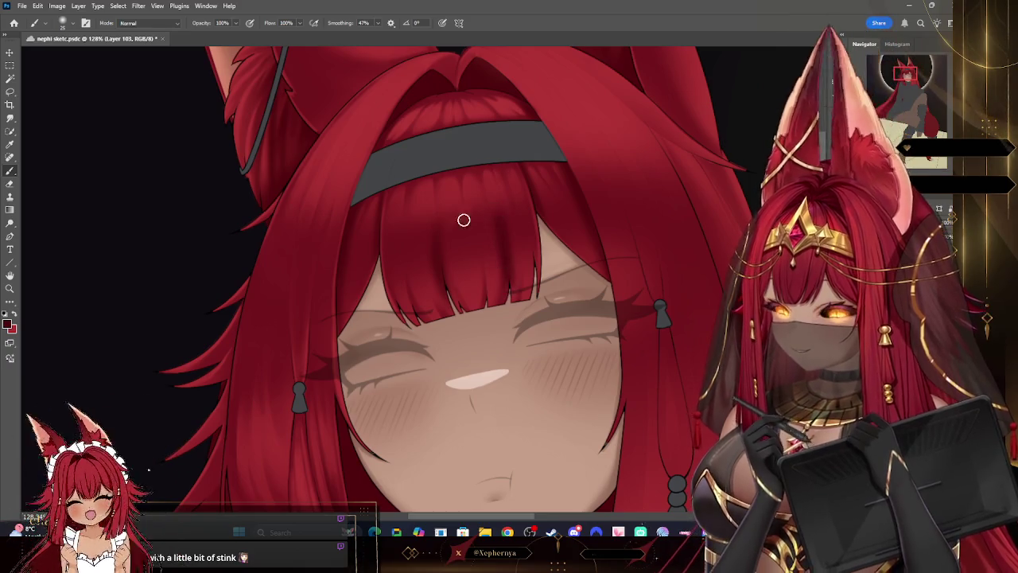
Step: Switch to the Eraser with a Soft Round tip and fit the illustration on screen
key("e")
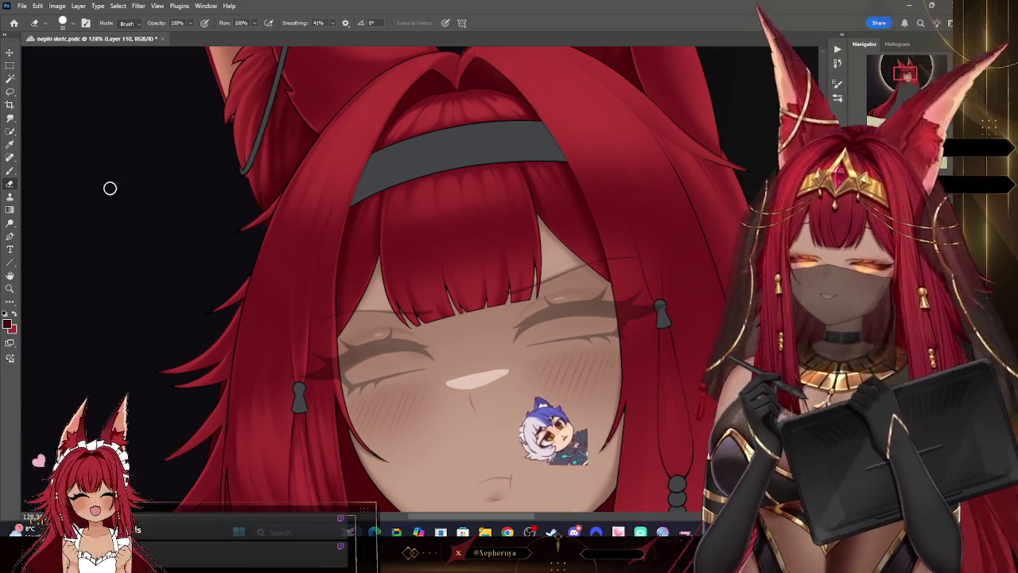
left_click(11, 171)
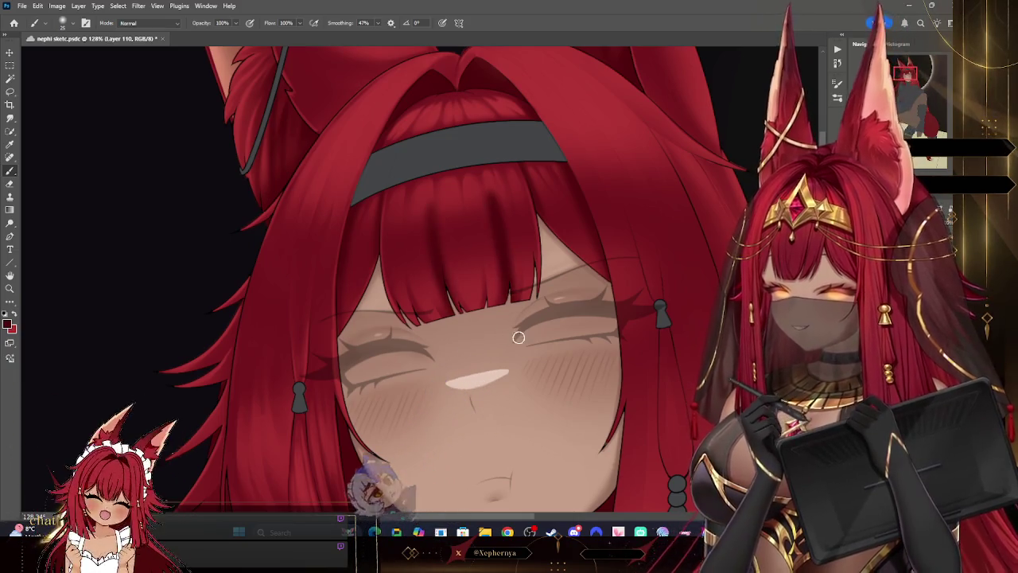
key("e")
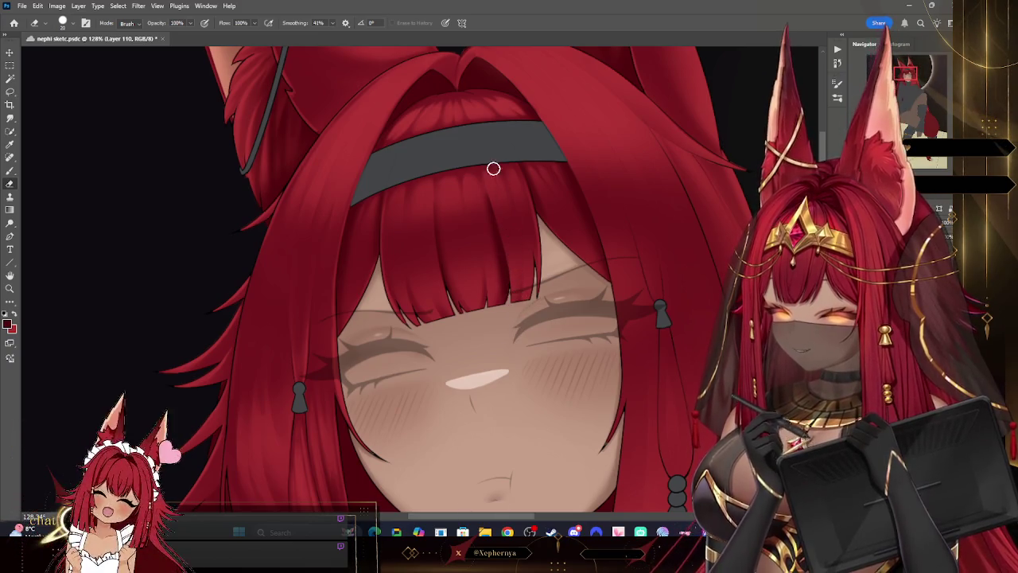
right_click(100, 68)
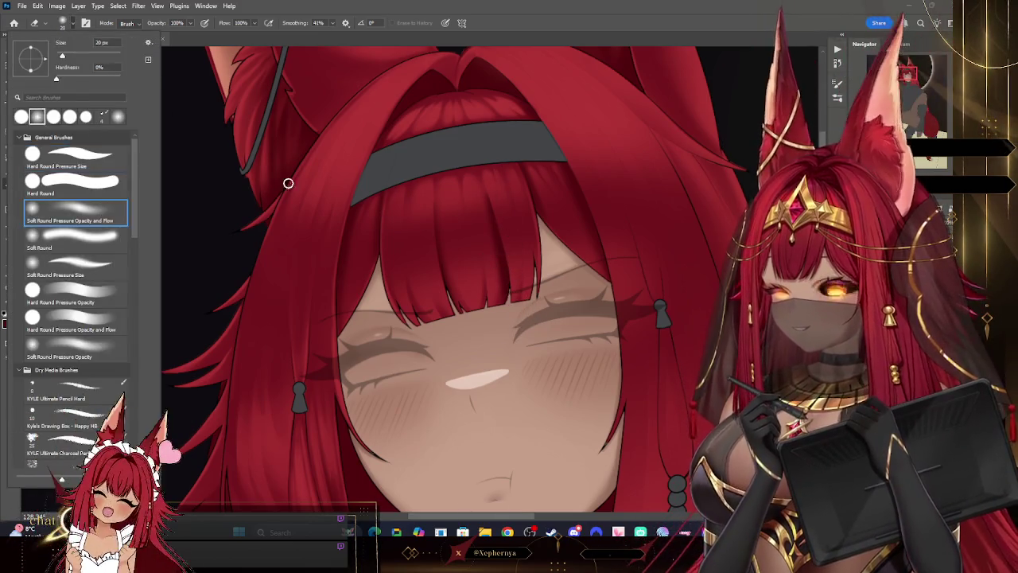
left_click(440, 186)
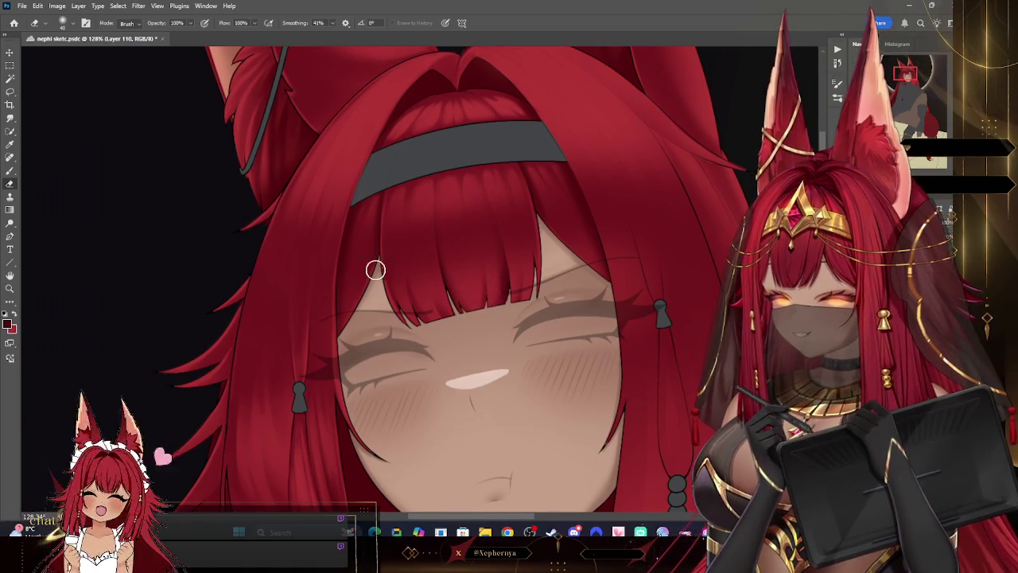
left_click(10, 289)
key("ctrl+0")
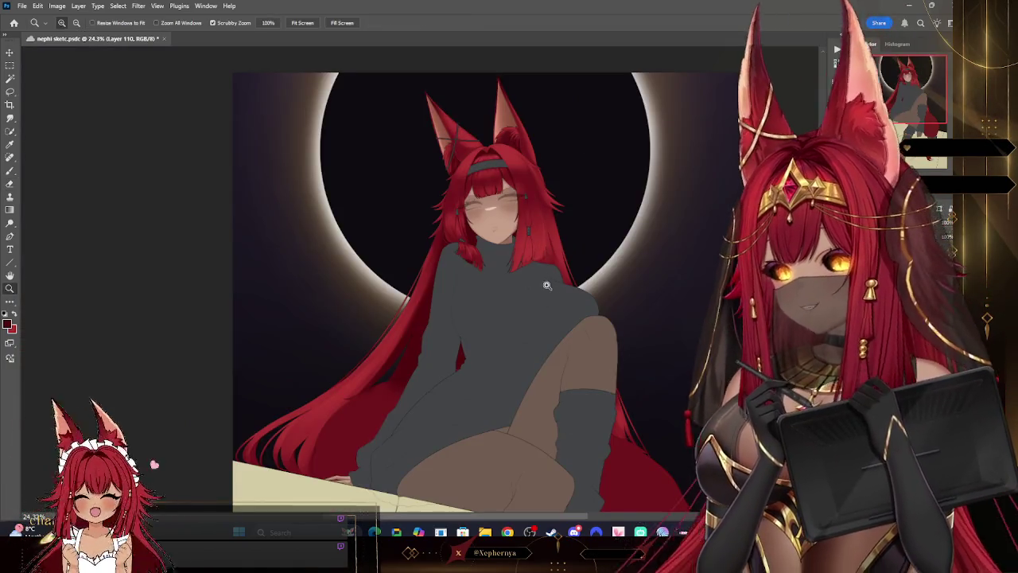
left_click_drag(547, 282, 493, 285)
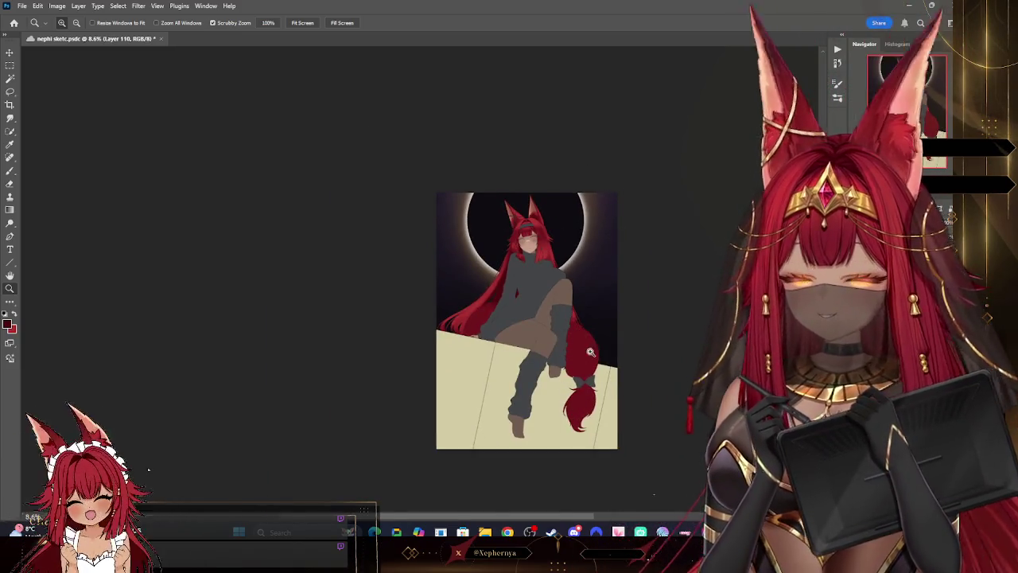
left_click_drag(577, 346, 574, 347)
mouse_move(539, 231)
left_mouse_down()
mouse_move(535, 160)
mouse_move(549, 161)
left_mouse_up()
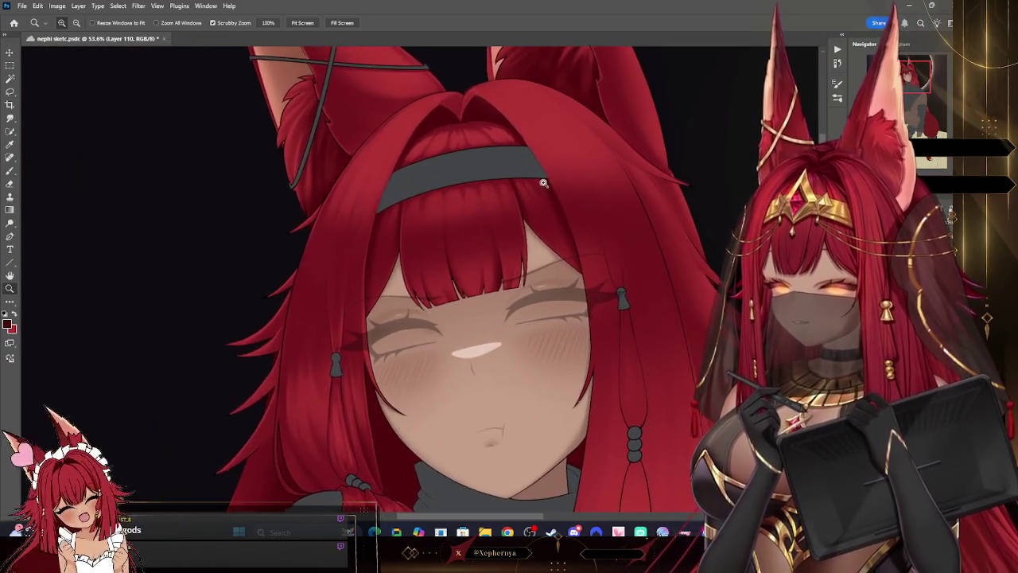
key("b")
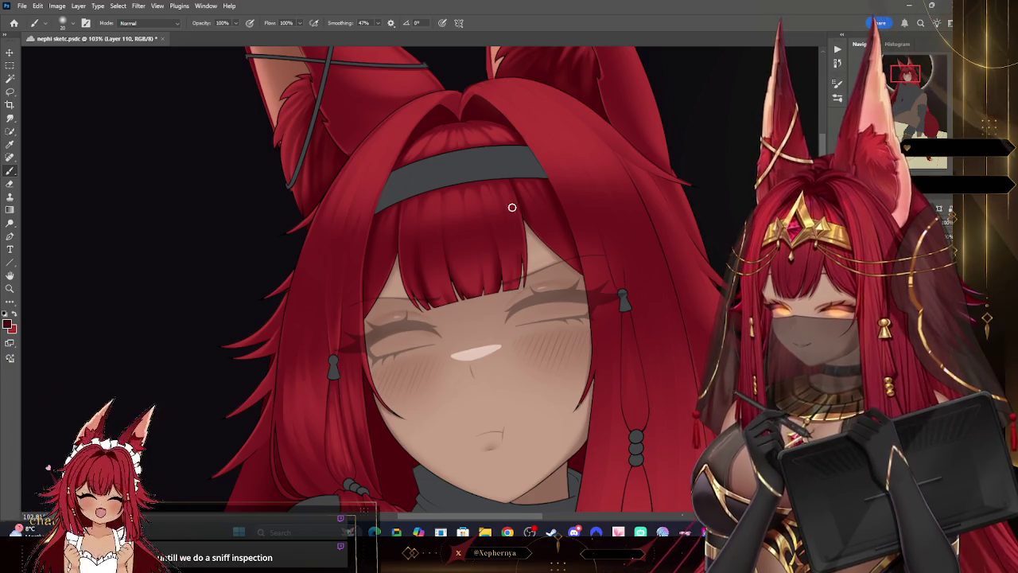
key("e")
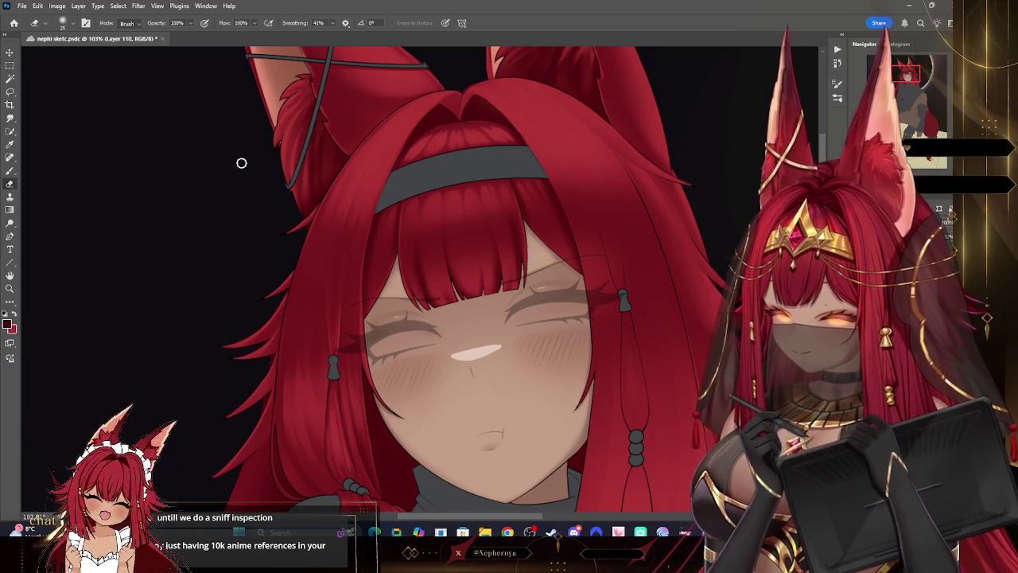
left_click(63, 22)
double_click(102, 165)
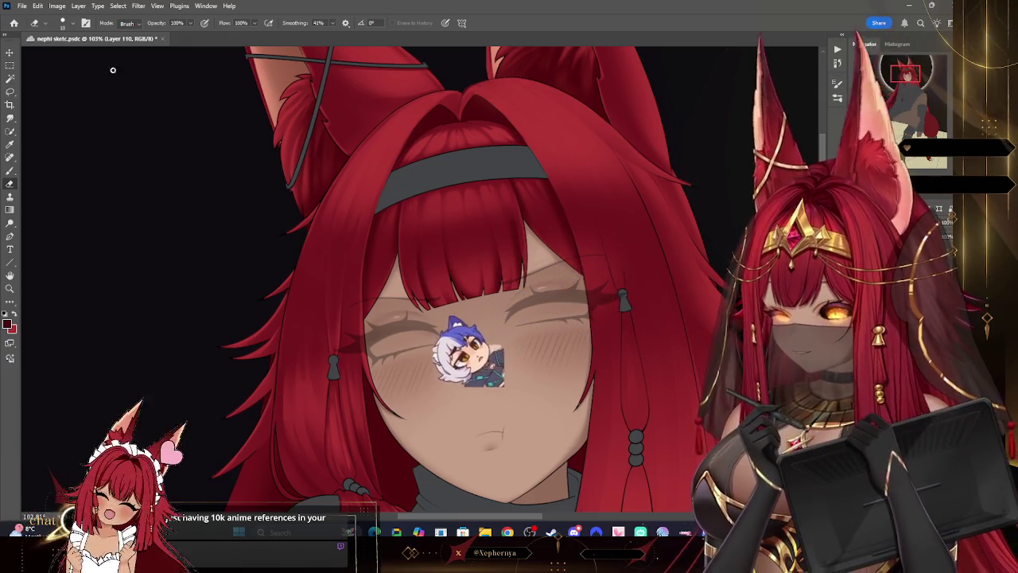
left_click(63, 22)
left_click(225, 210)
key("bracketright")
key("bracketright")
key("bracketright")
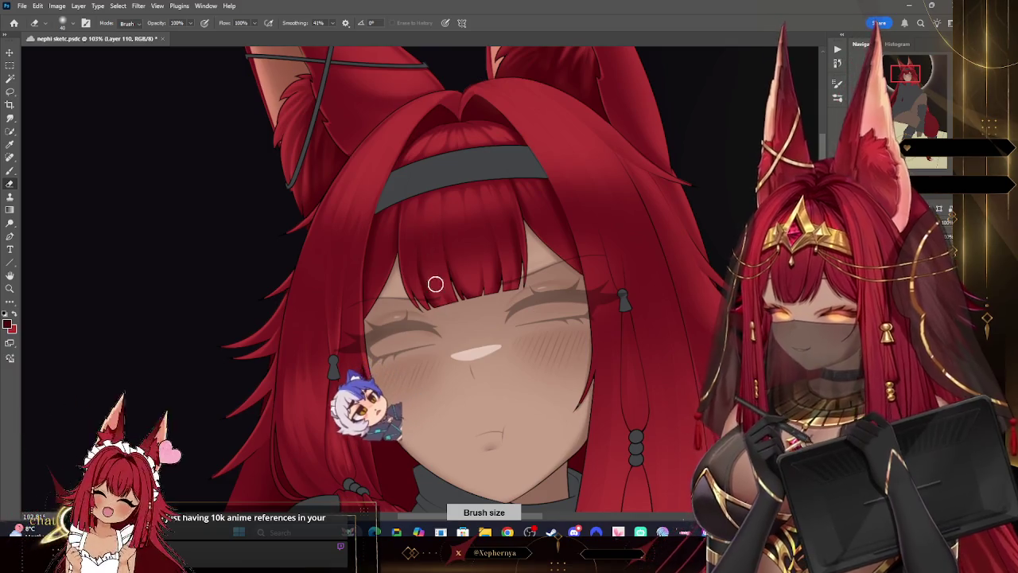
key("bracketleft")
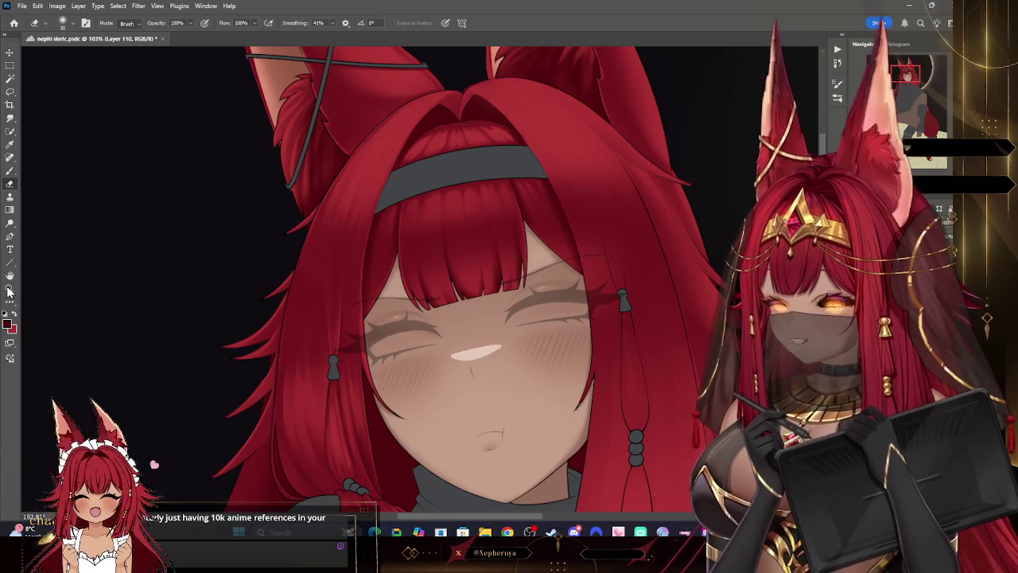
left_click(10, 290)
key("ctrl+0")
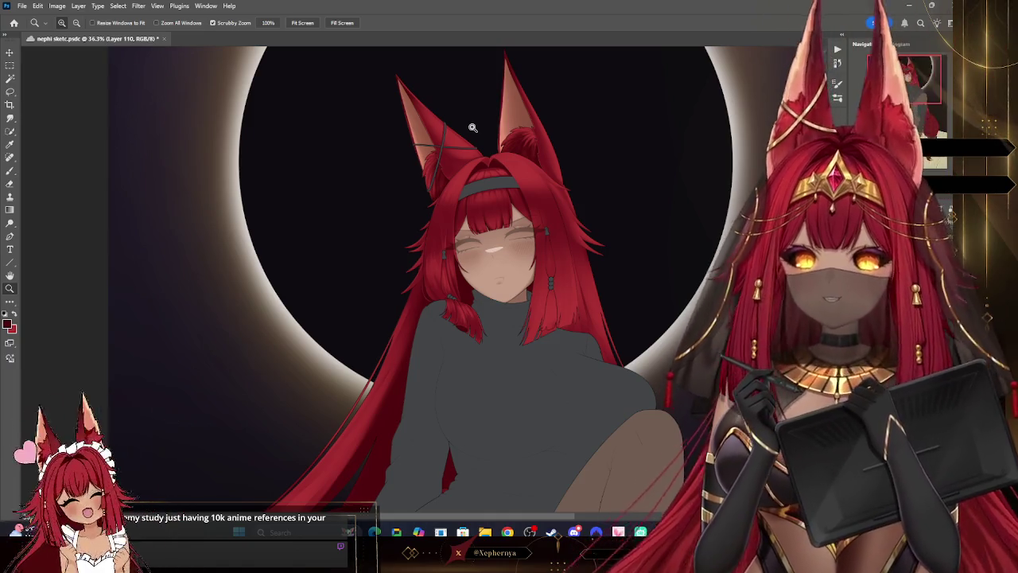
scroll(576, 148, "down", 5)
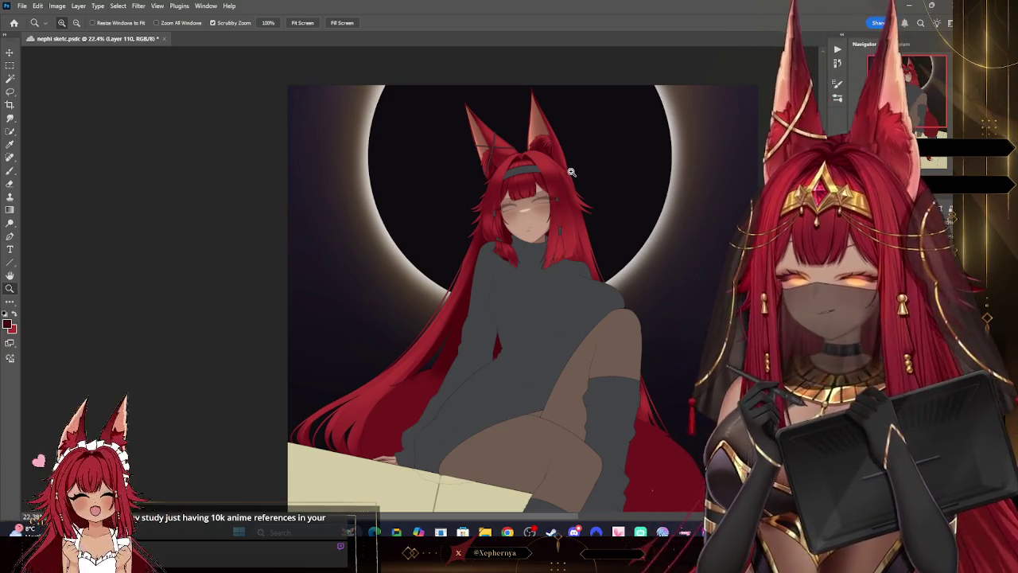
scroll(566, 165, "down", 2)
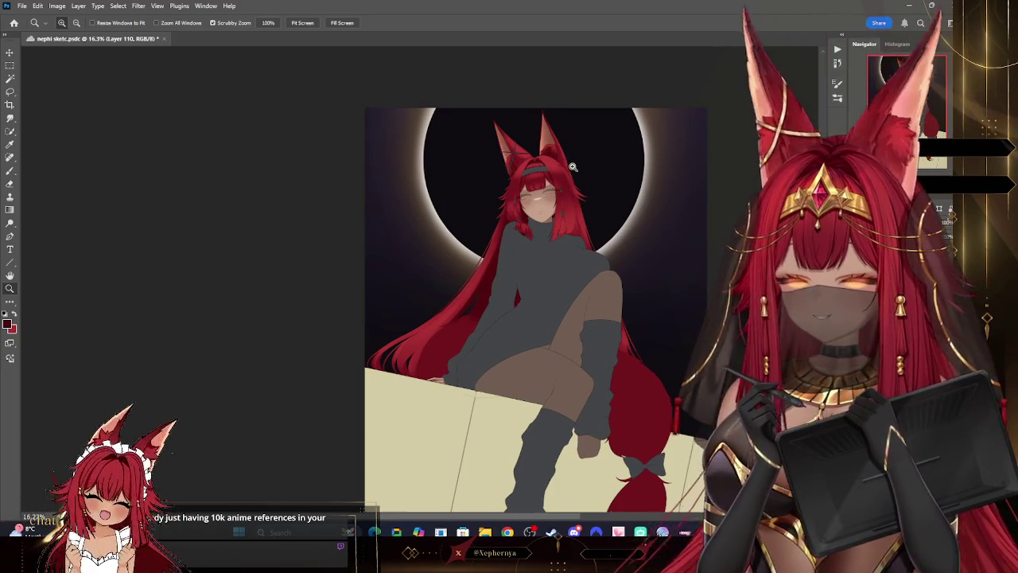
scroll(569, 167, "down", 2)
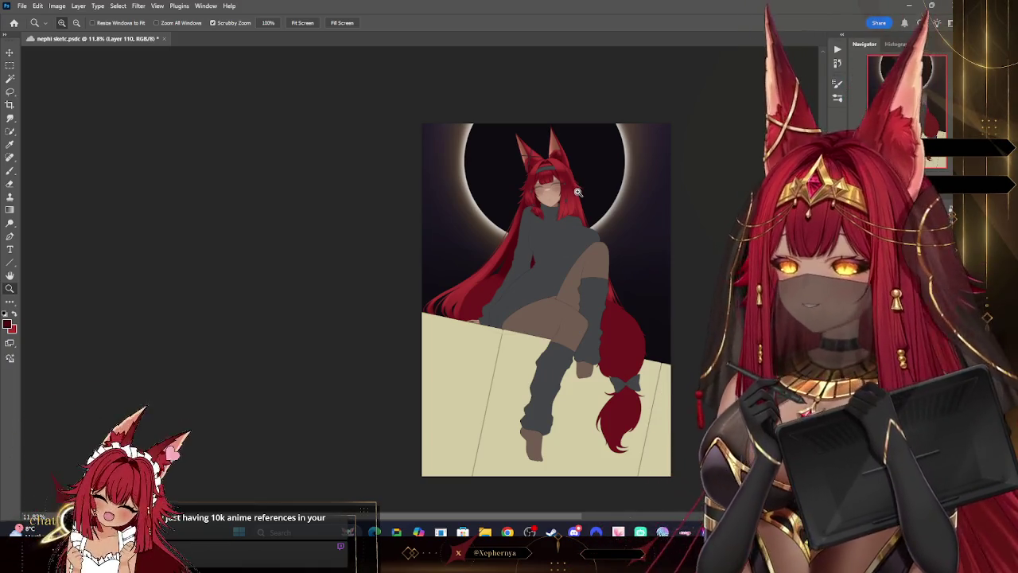
left_click(22, 5)
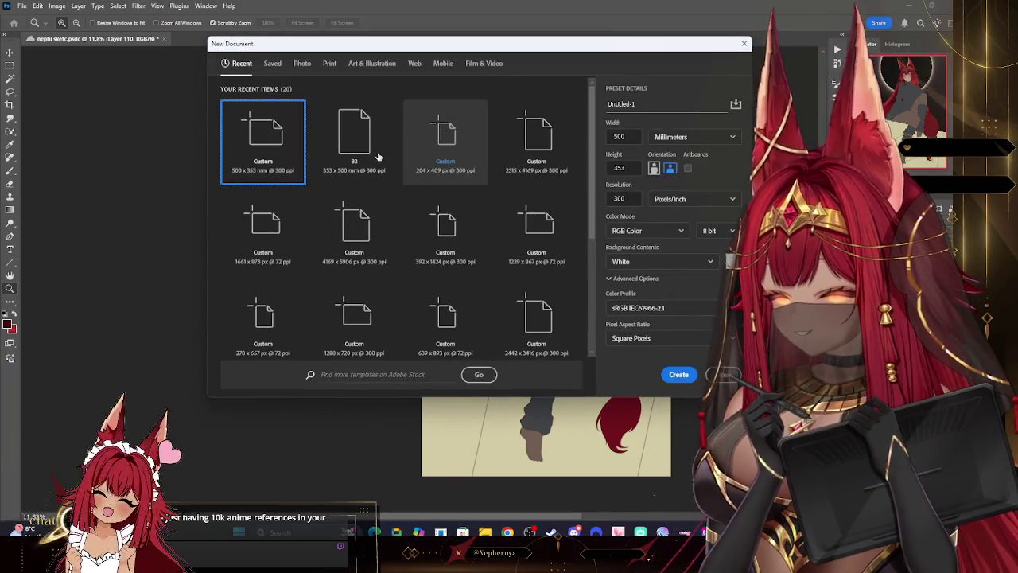
Step: Create a new B3 landscape document
left_click(354, 143)
left_click(670, 169)
left_click(679, 374)
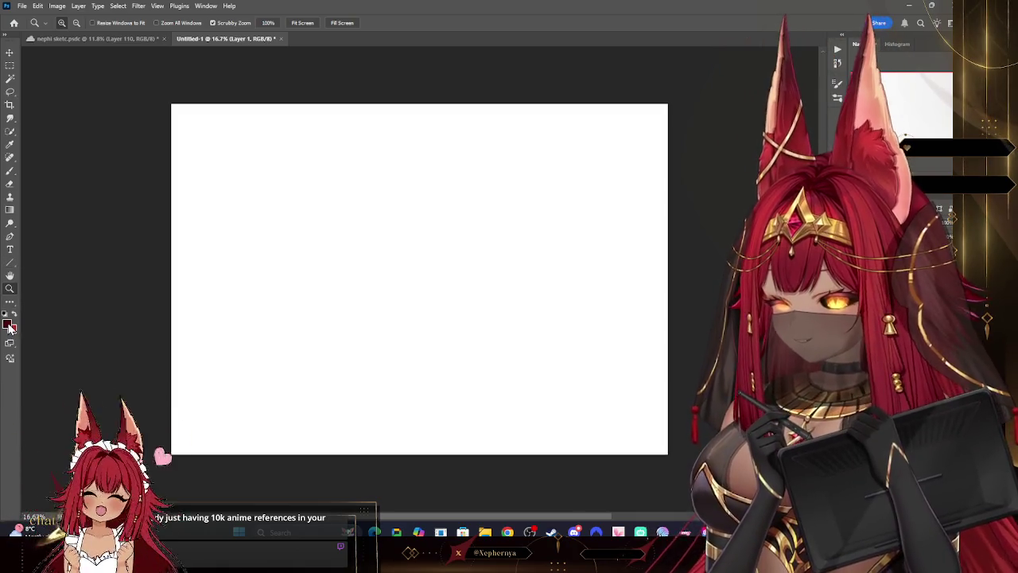
Step: Set black as the painting colour and choose a smaller brush preset
left_click(10, 325)
key("Return")
left_click(9, 170)
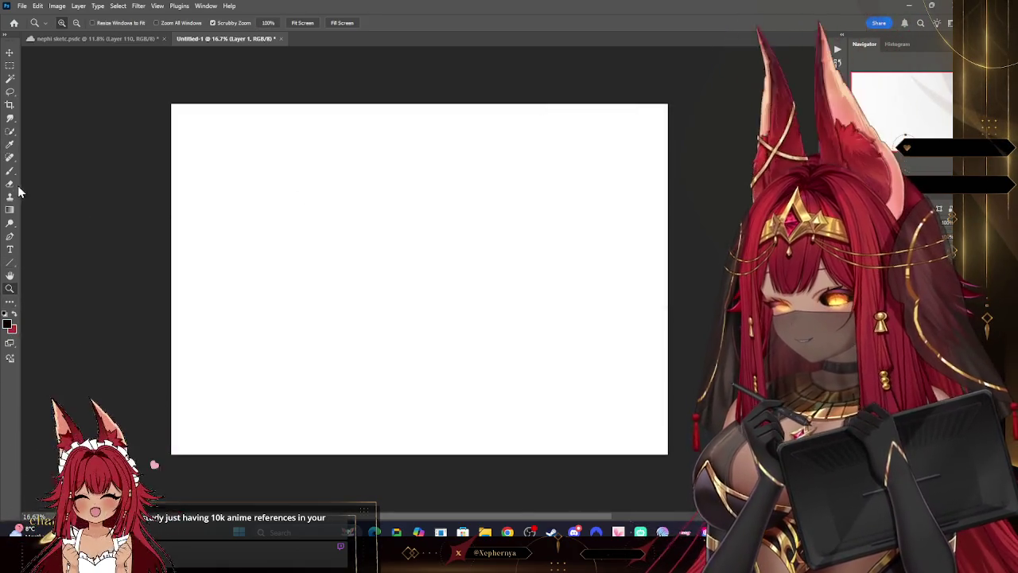
right_click(54, 121)
left_click(241, 50)
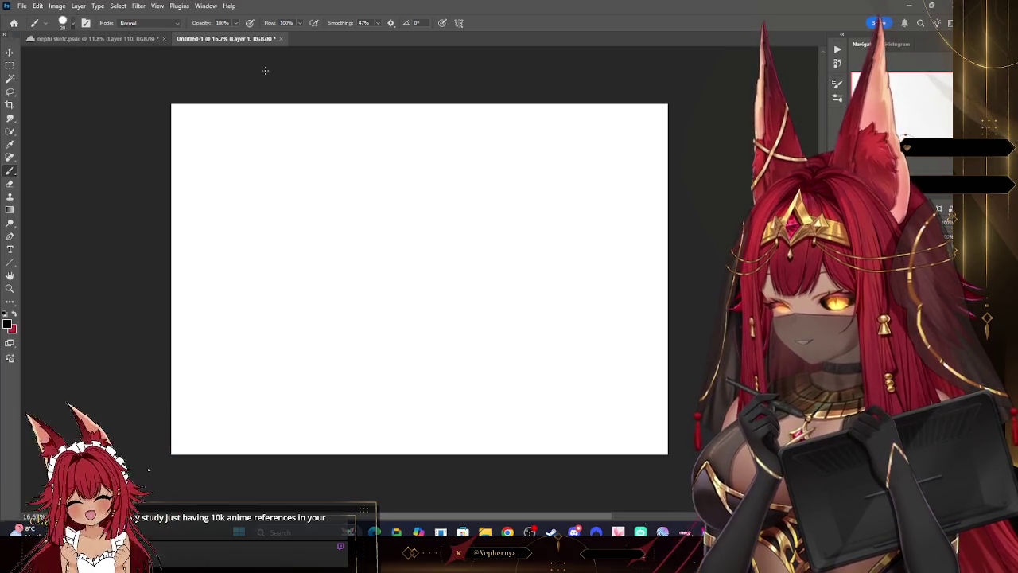
key("bracketleft")
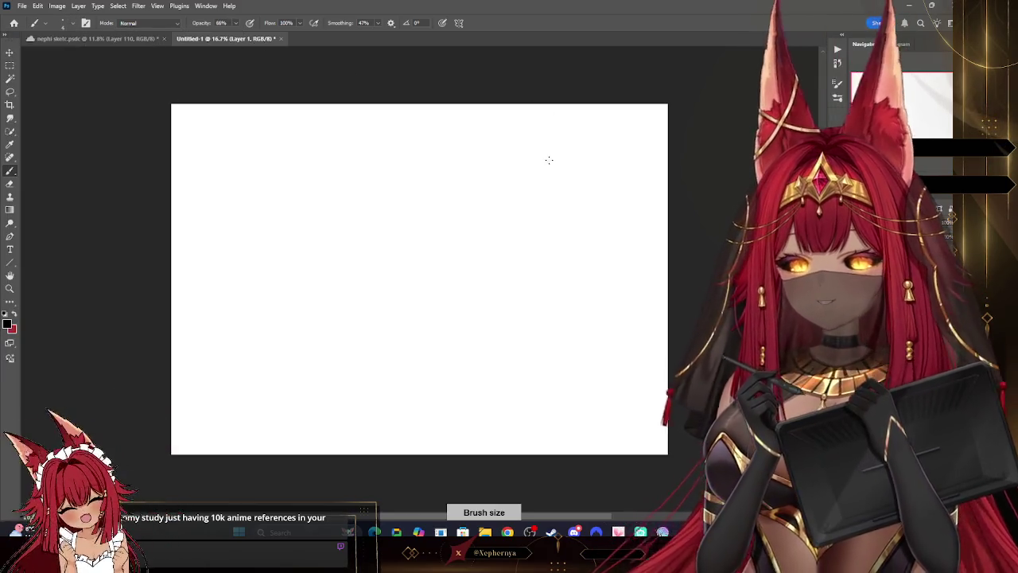
Step: Zoom in, sketch two quick strokes on the blank canvas, and return to the fox-girl tab
key("z")
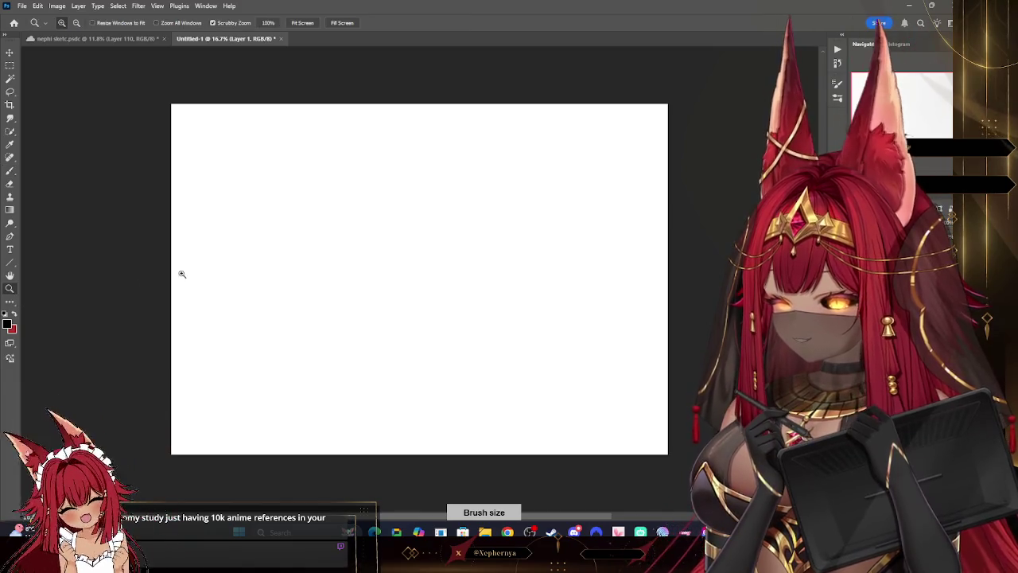
left_click(433, 287)
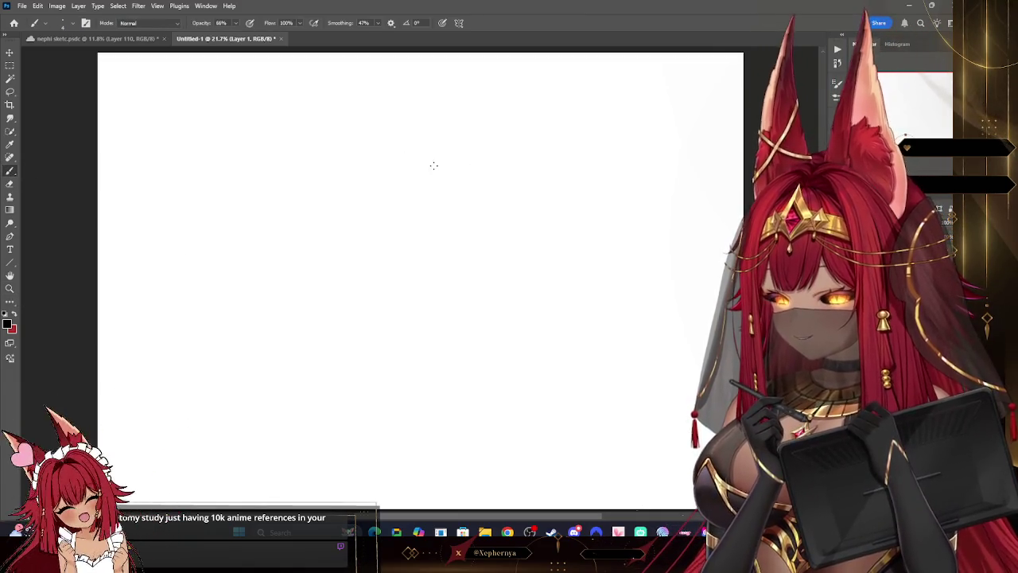
left_click_drag(425, 164, 474, 229)
left_click_drag(416, 249, 421, 225)
key("ctrl+Tab")
Step: Zoom in and out around the fox girl's face to inspect it
key("z")
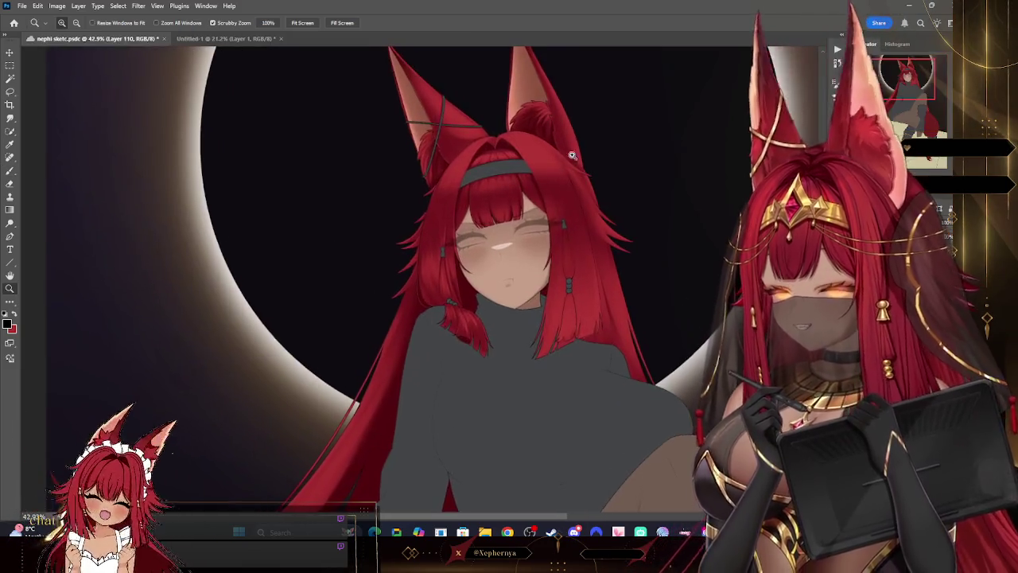
left_click_drag(493, 207, 560, 212)
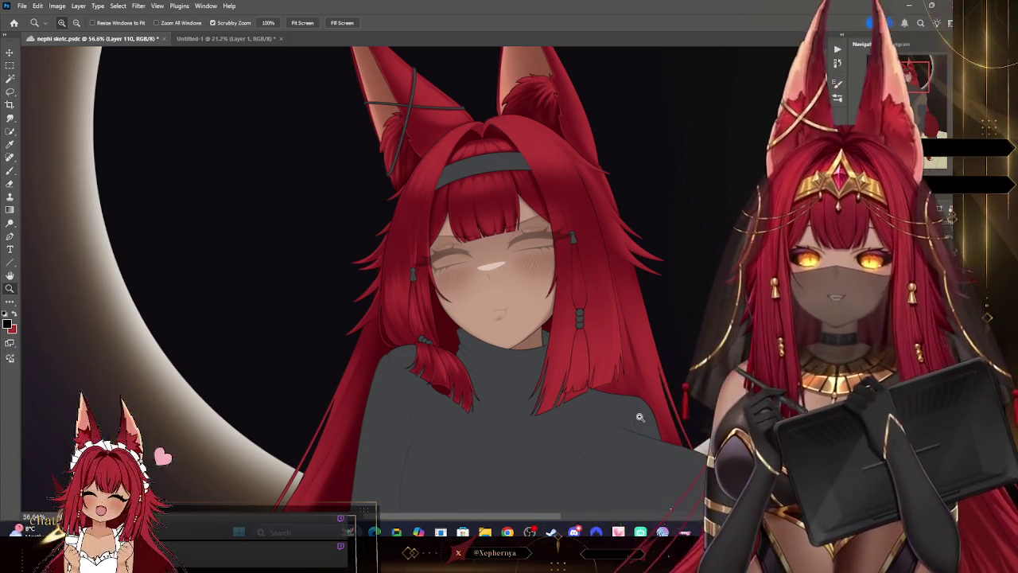
left_click(477, 414)
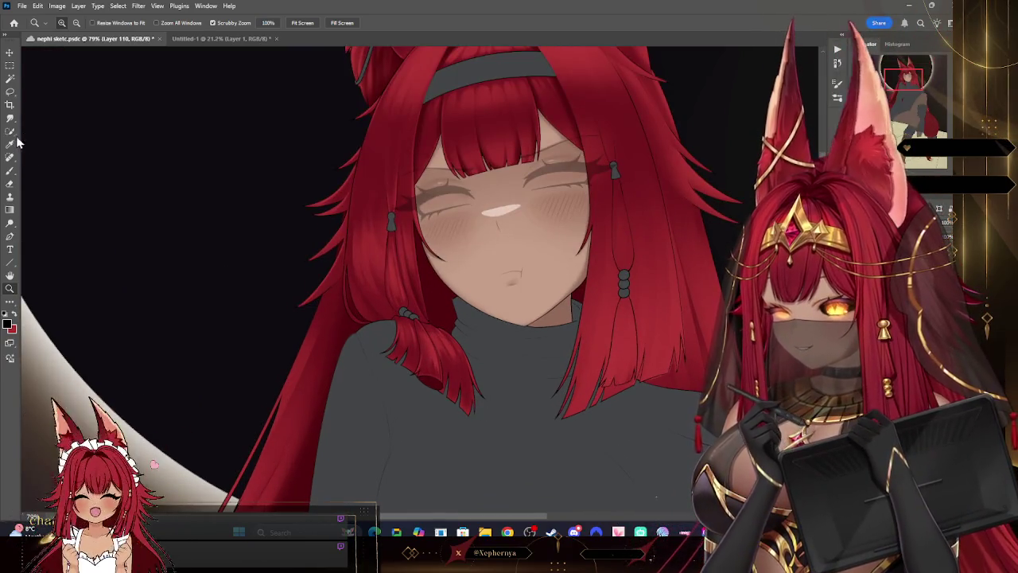
left_click(11, 143)
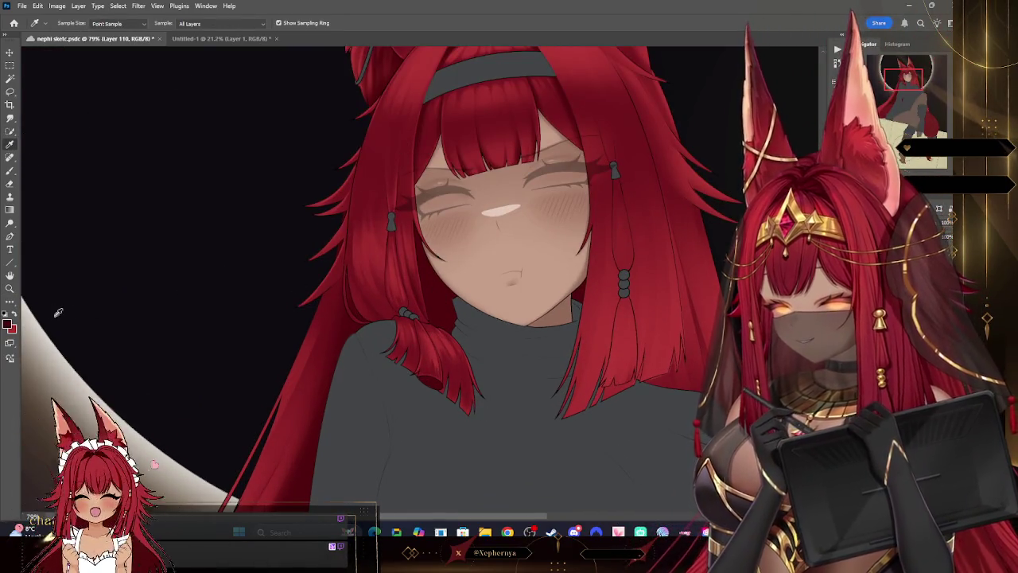
left_click(10, 288)
left_click(503, 208, "alt")
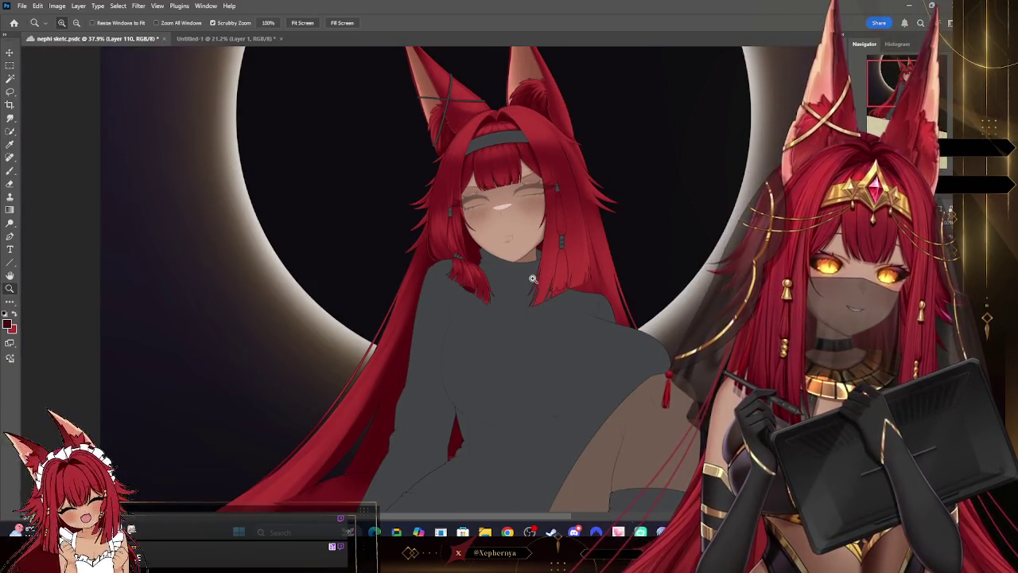
left_click(529, 217, "alt")
mouse_move(530, 217)
left_mouse_down()
mouse_move(471, 357)
mouse_move(546, 229)
left_mouse_up()
mouse_move(591, 100)
left_mouse_down()
mouse_move(625, 161)
mouse_move(661, 179)
left_mouse_up()
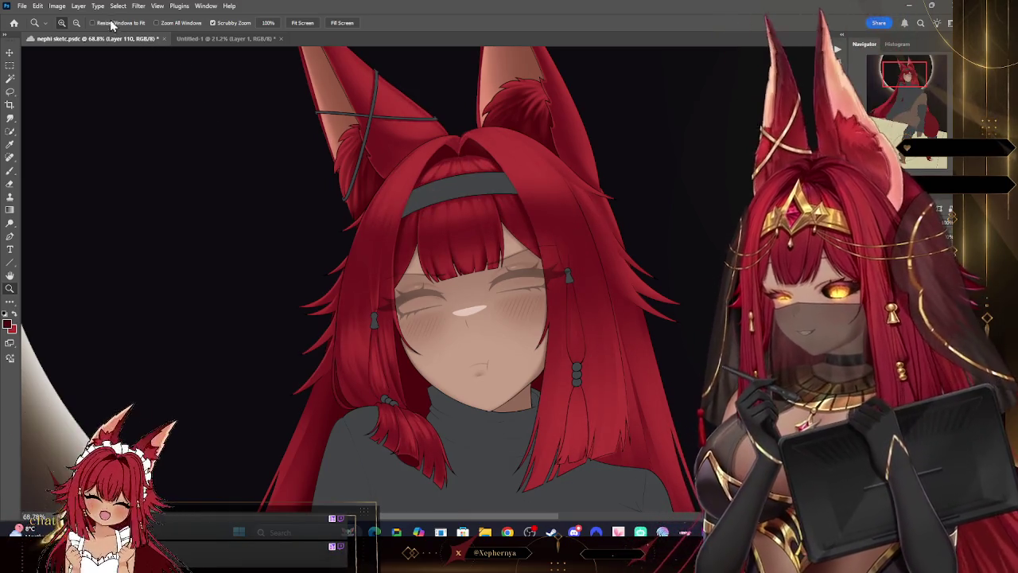
Step: Merge the working layer into the one below with Layer > Merge Down
left_click(79, 6)
left_click(139, 357)
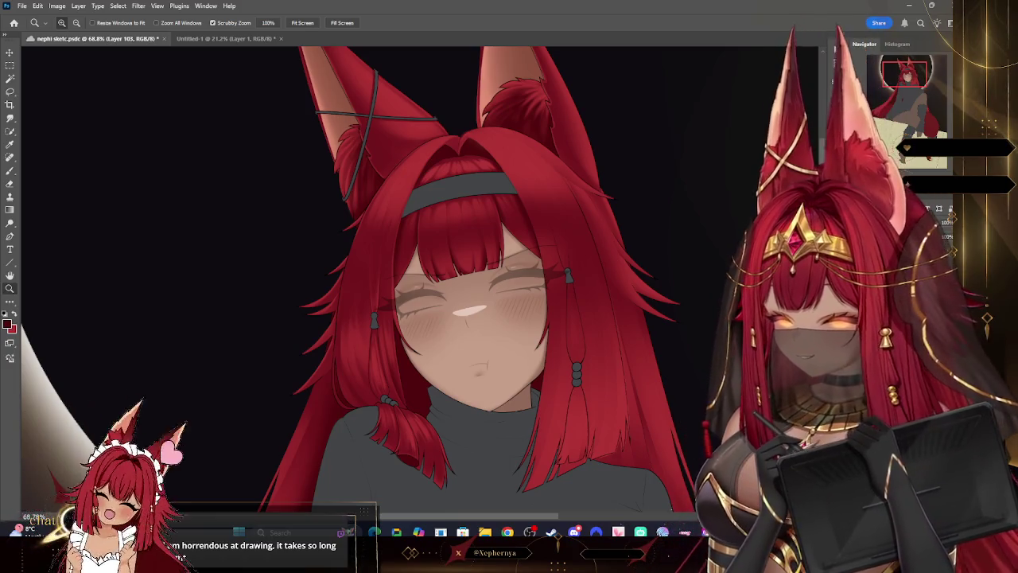
scroll(99, 58, "down", 3)
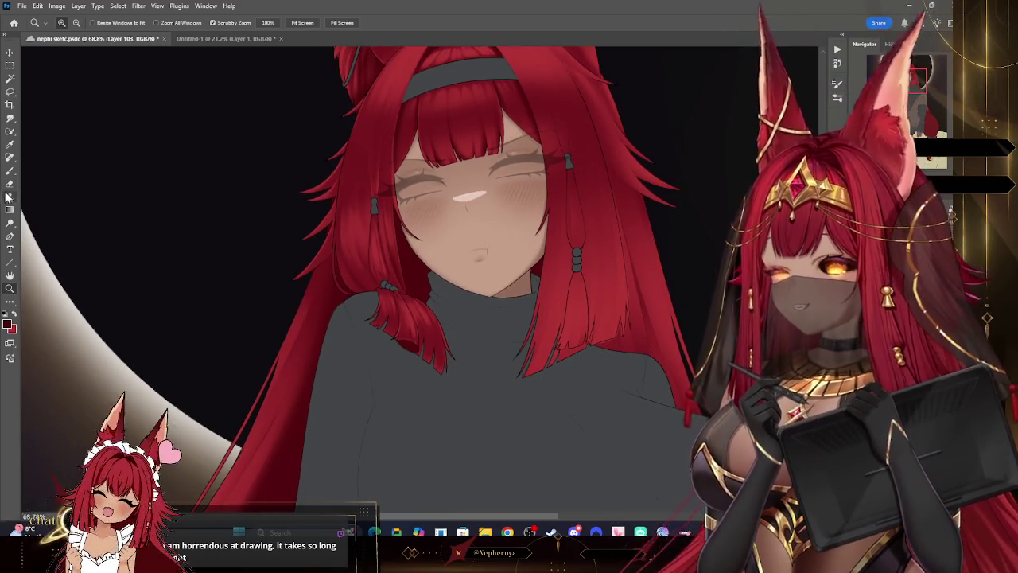
Step: Enlarge the eraser, zoom out, undo Merge Down, and switch to the Eyedropper
key("e")
key("bracketright")
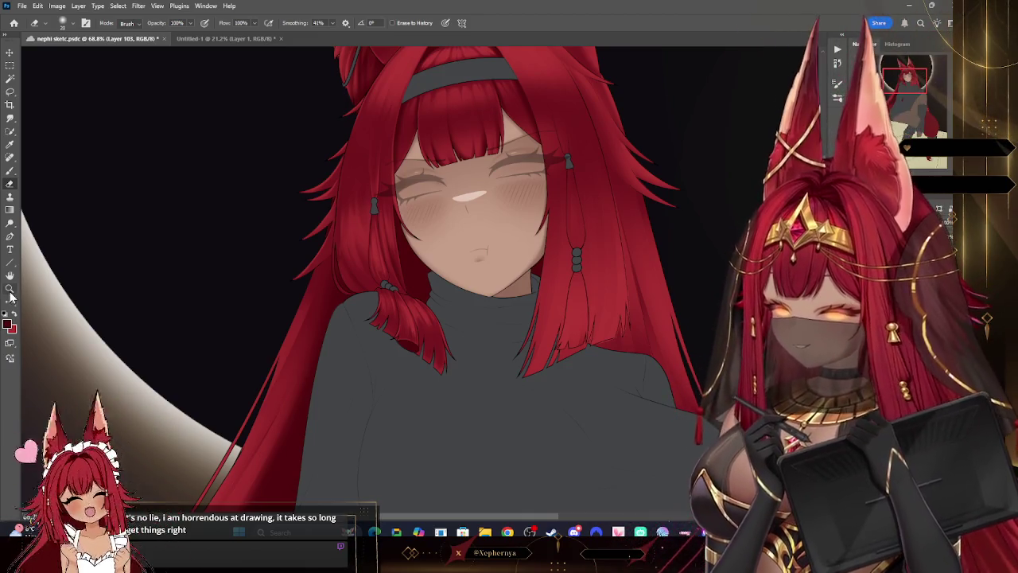
left_click(10, 288)
scroll(649, 280, "down", 2)
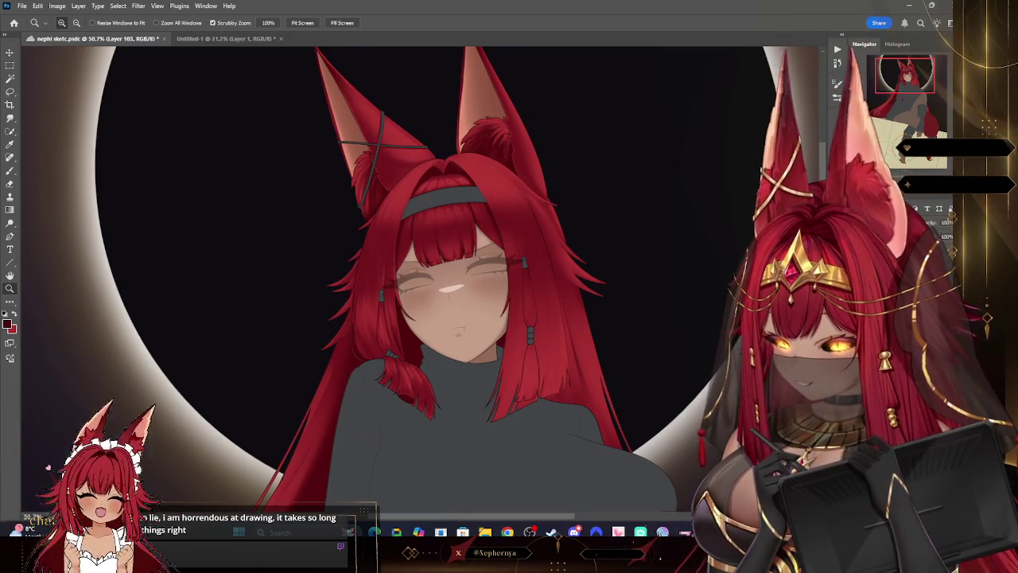
key("ctrl+shift+alt+n")
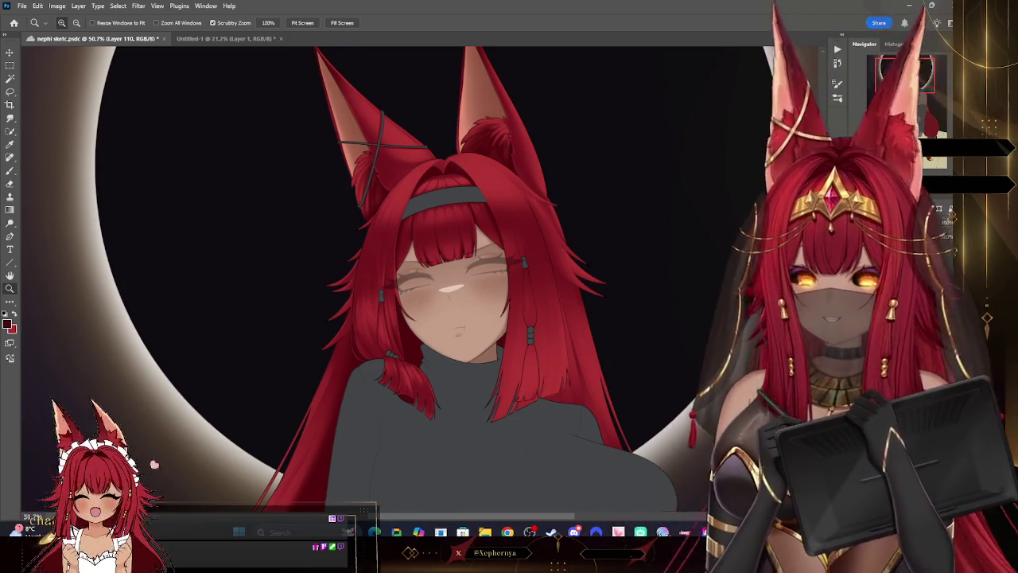
key("i")
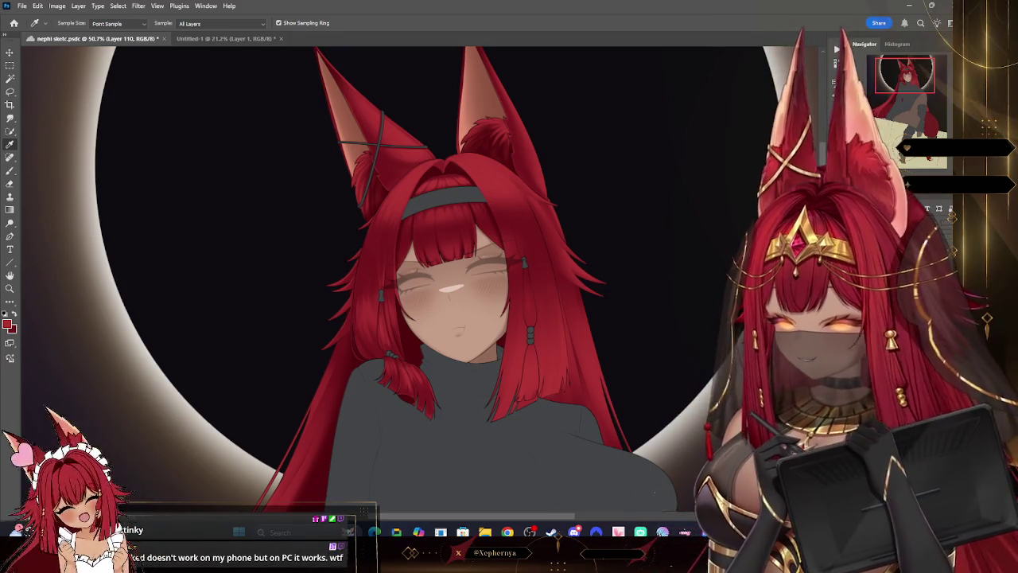
Step: Zoom to the headband, raise brush opacity from 66% to 100%, and reset the view rotation
key("z")
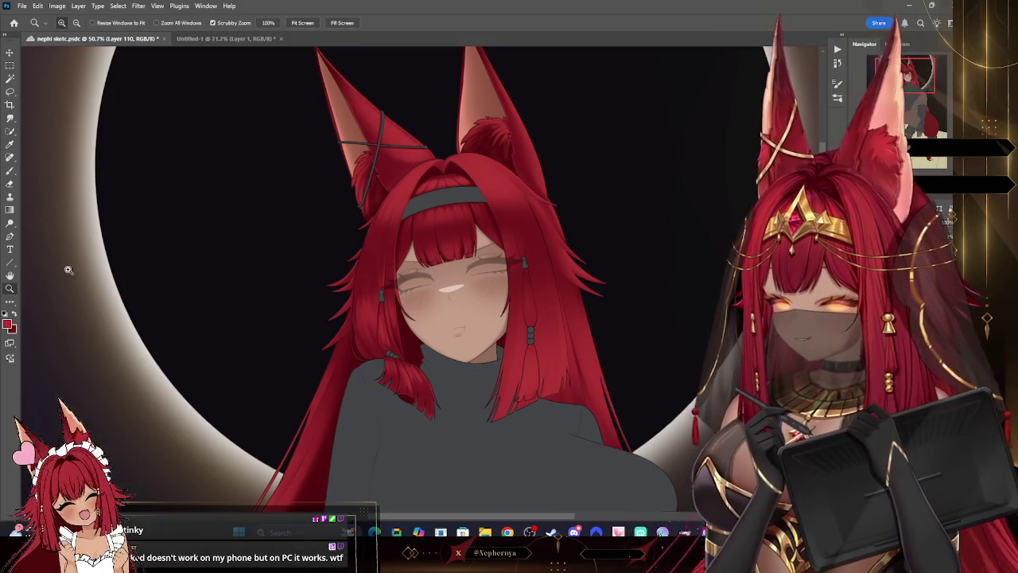
left_click(588, 222)
left_click(371, 208)
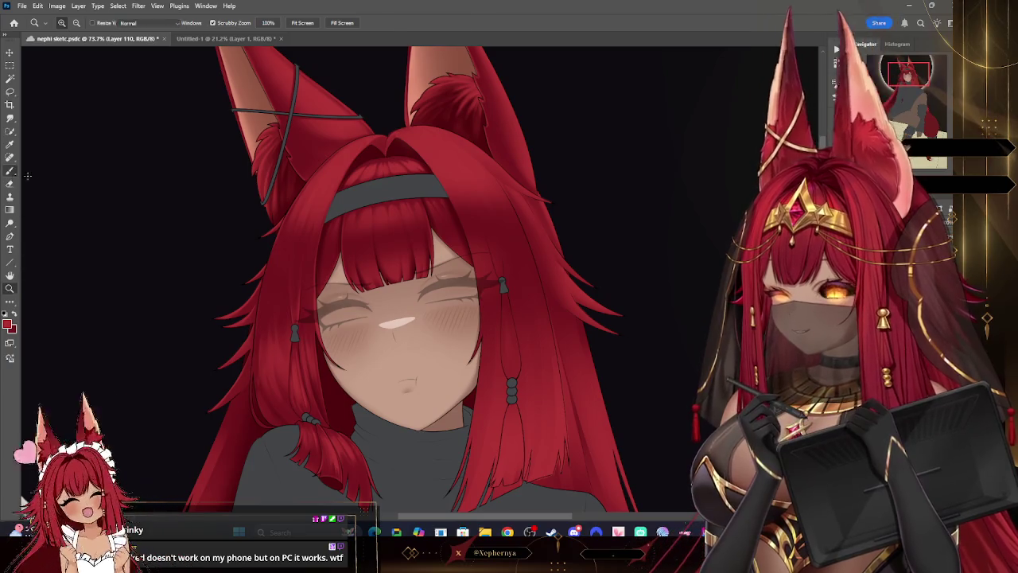
left_click(11, 173)
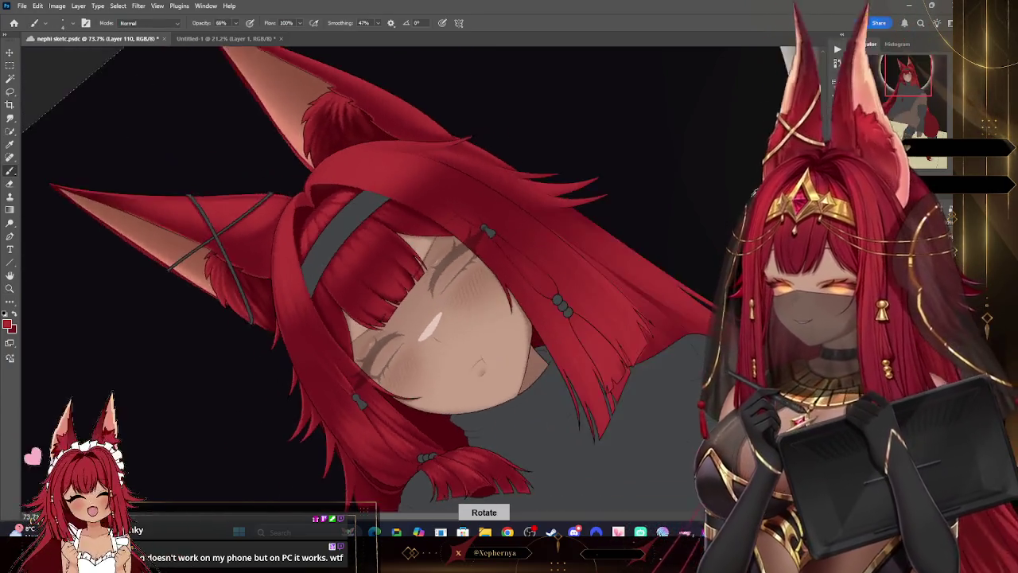
left_click_drag(750, 195, 752, 196)
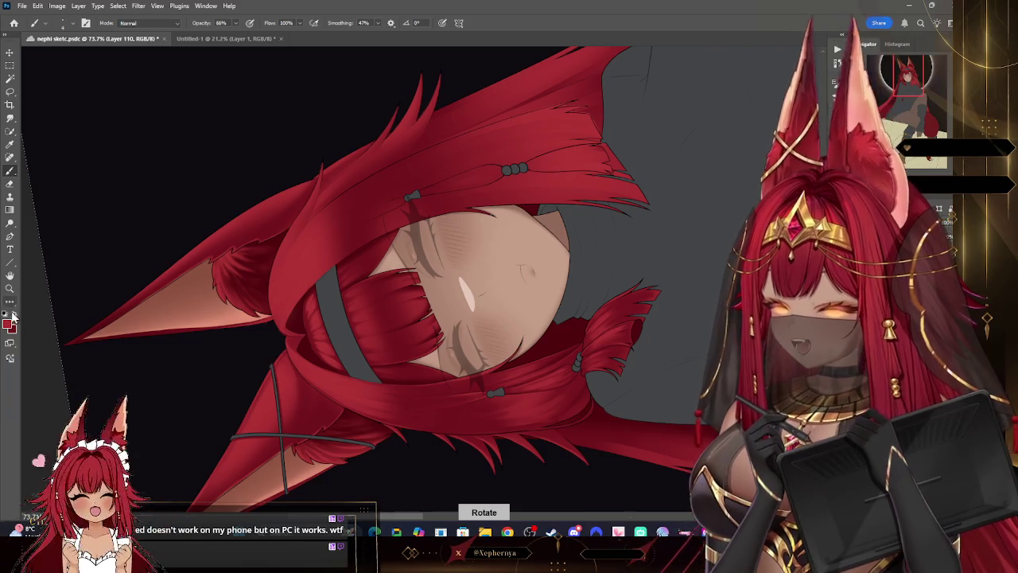
left_click(66, 30)
left_click(250, 28)
left_click_drag(239, 37, 287, 62)
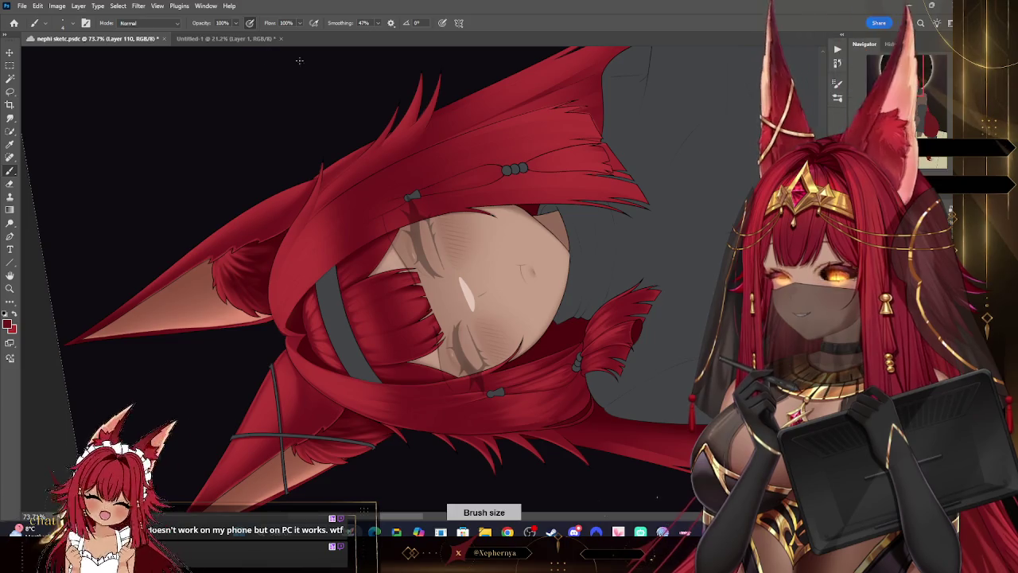
key("Escape")
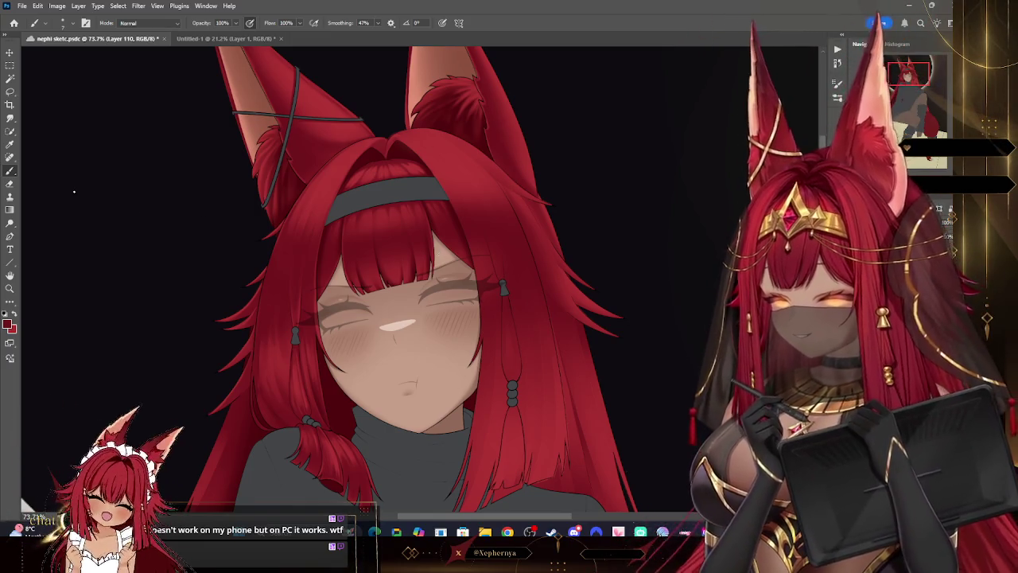
Step: Enlarge the brush from 15 to 40, then switch to the Eraser with a preset
key("bracketright")
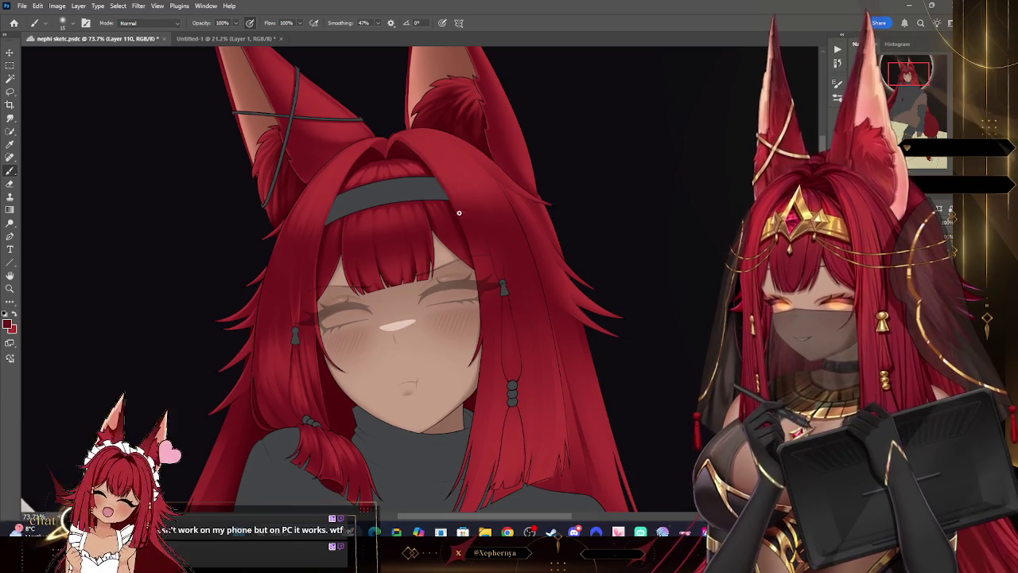
key("bracketright")
key("bracketright")
key("bracketright")
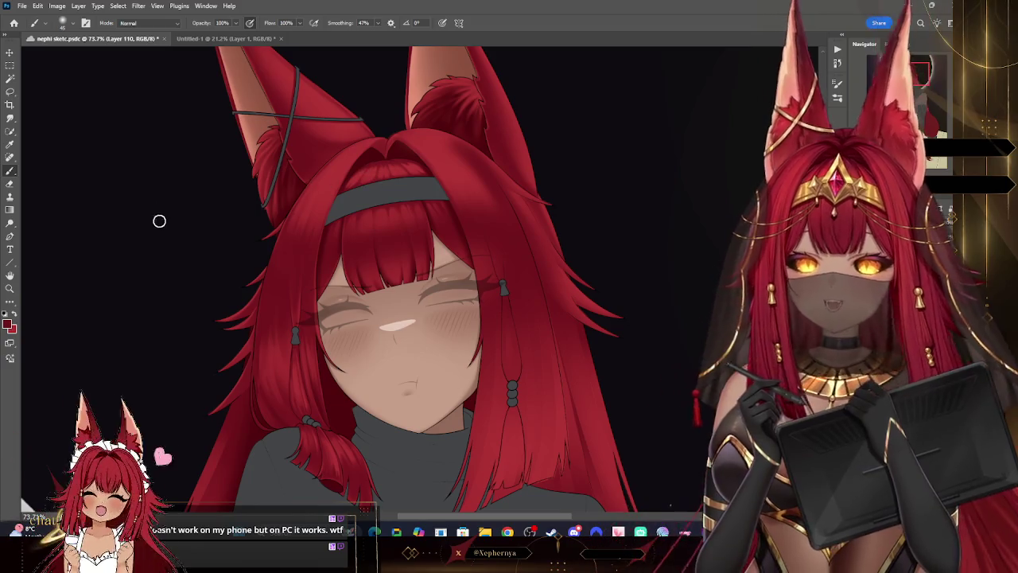
left_click(9, 183)
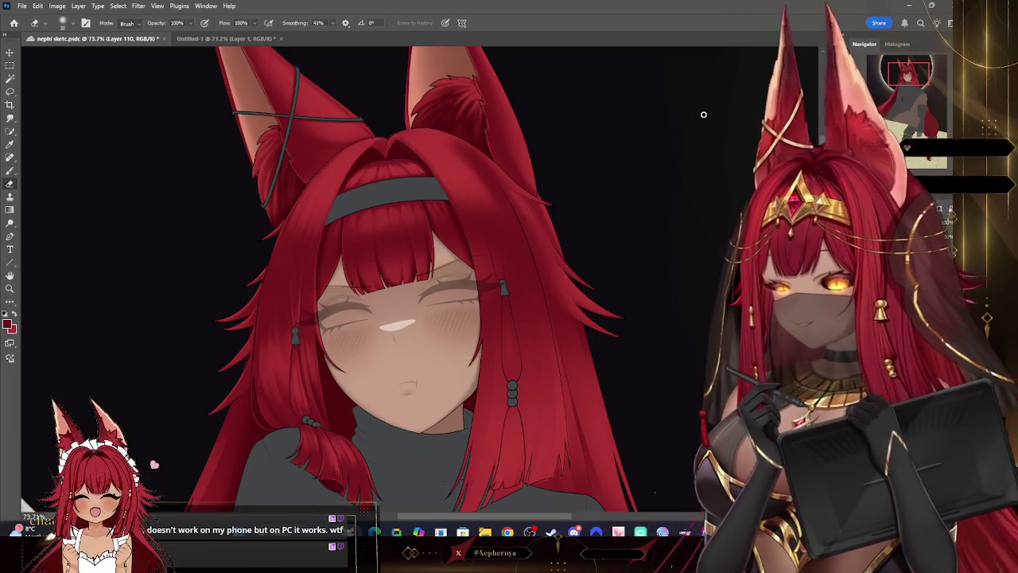
left_click(63, 22)
double_click(76, 159)
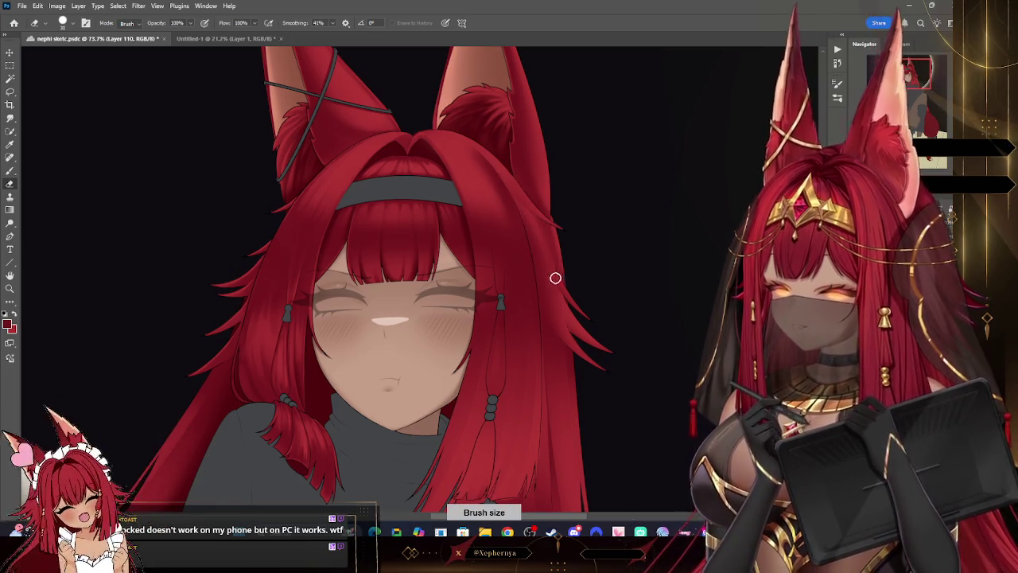
Step: Swap the eraser to a different preset, shrink it, and zoom out to the whole drawing
left_click(63, 22)
double_click(76, 214)
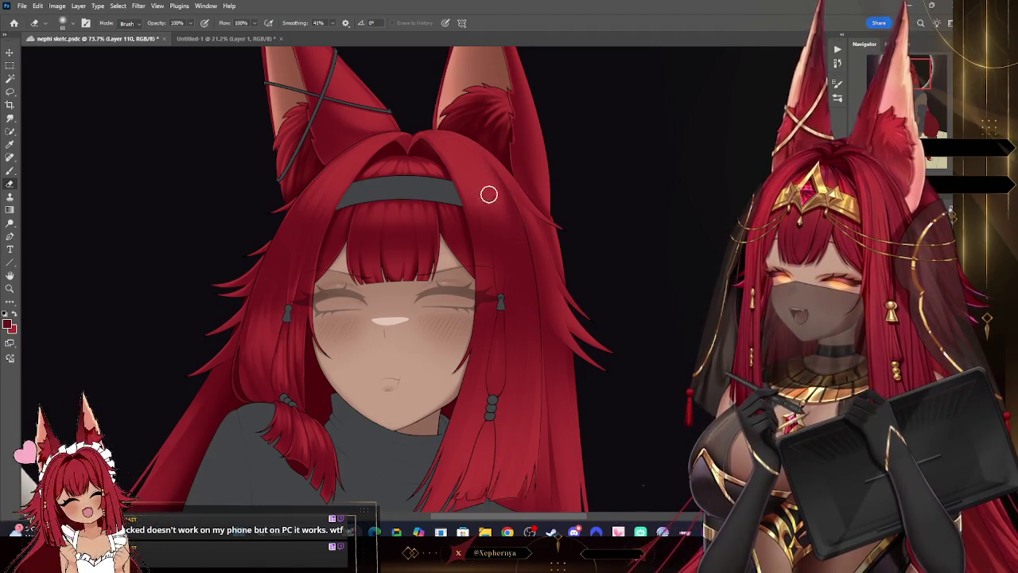
key("bracketleft")
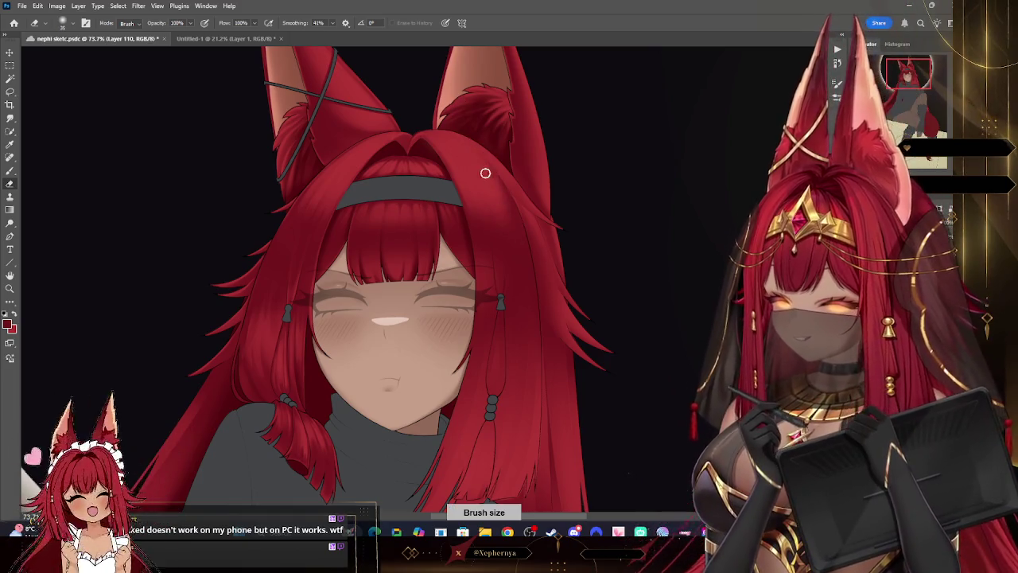
key("bracketleft")
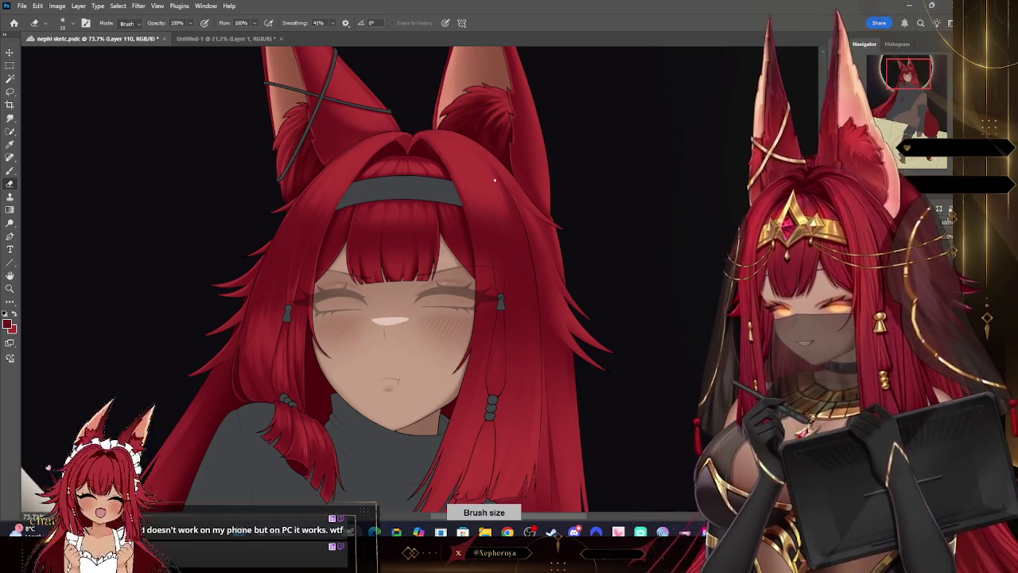
left_click(10, 288)
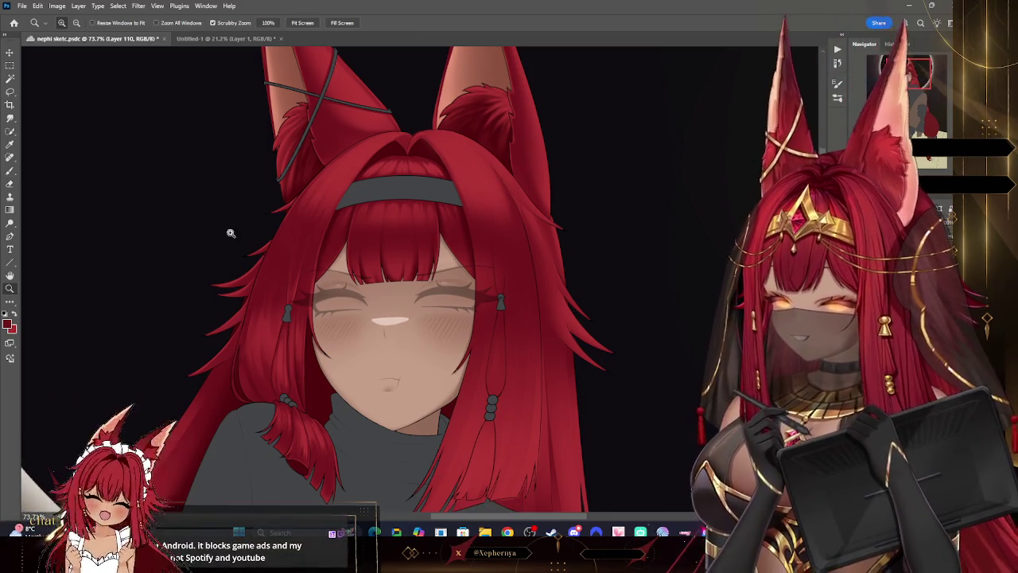
mouse_move(602, 171)
left_mouse_down()
mouse_move(577, 145)
mouse_move(578, 128)
left_mouse_up()
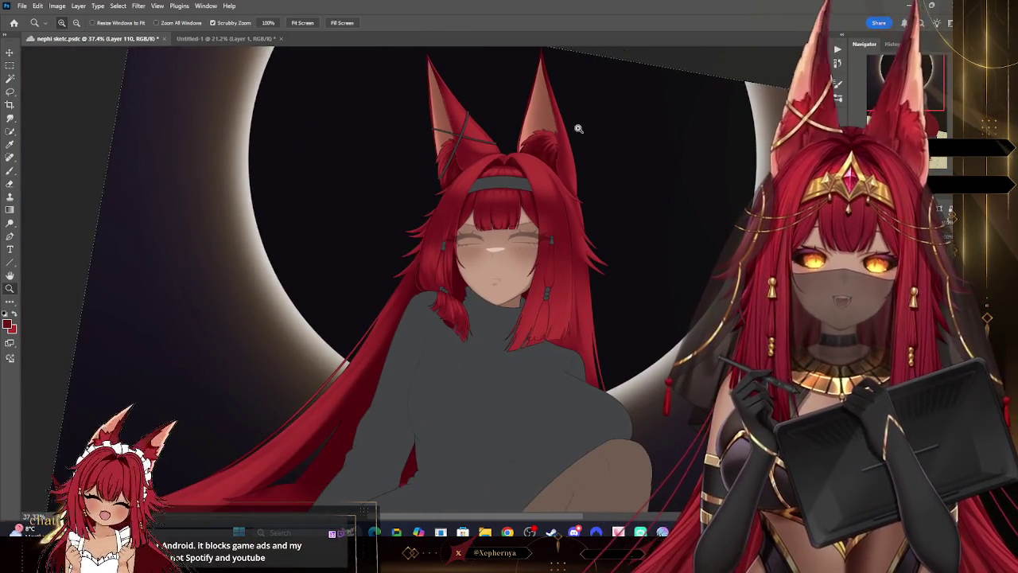
Step: Reset the canvas rotation to 0° and zoom in on the face and headband
key("Escape")
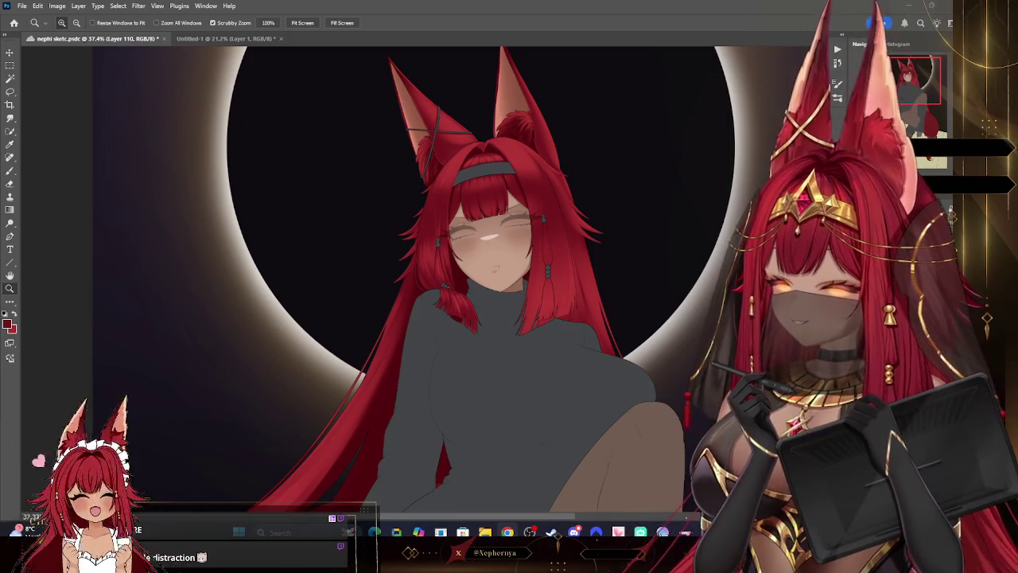
left_click_drag(535, 160, 605, 160)
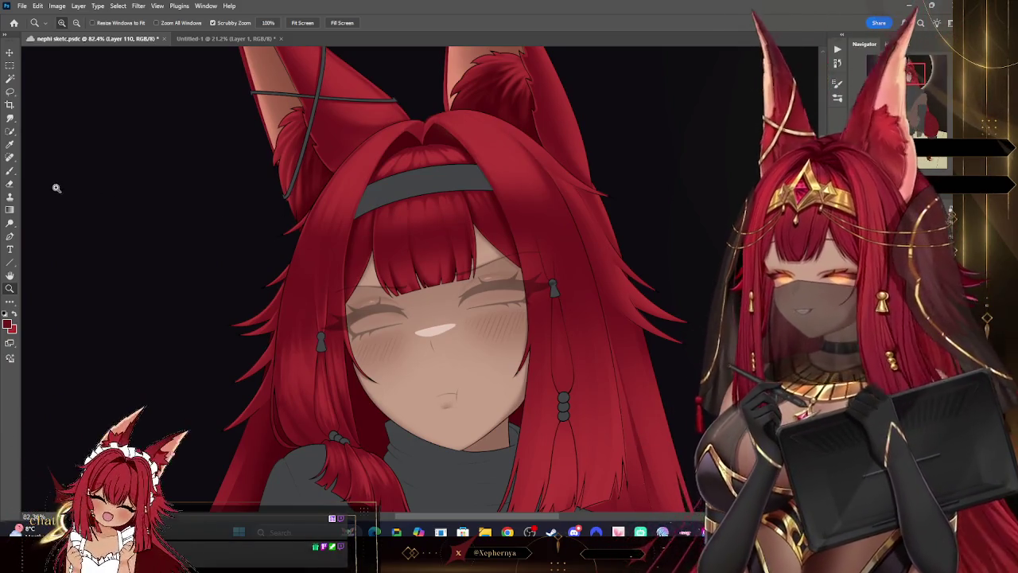
Step: Reframe the view around the headband and shrink the brush
key("e")
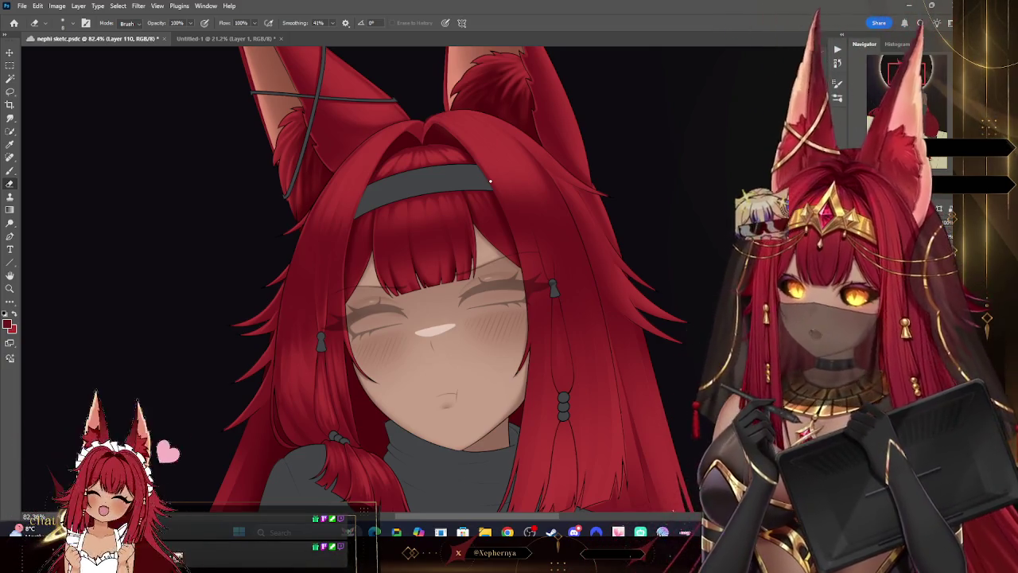
left_click(9, 288)
mouse_move(568, 137)
left_mouse_down()
mouse_move(554, 133)
mouse_move(597, 242)
mouse_move(636, 239)
left_mouse_up()
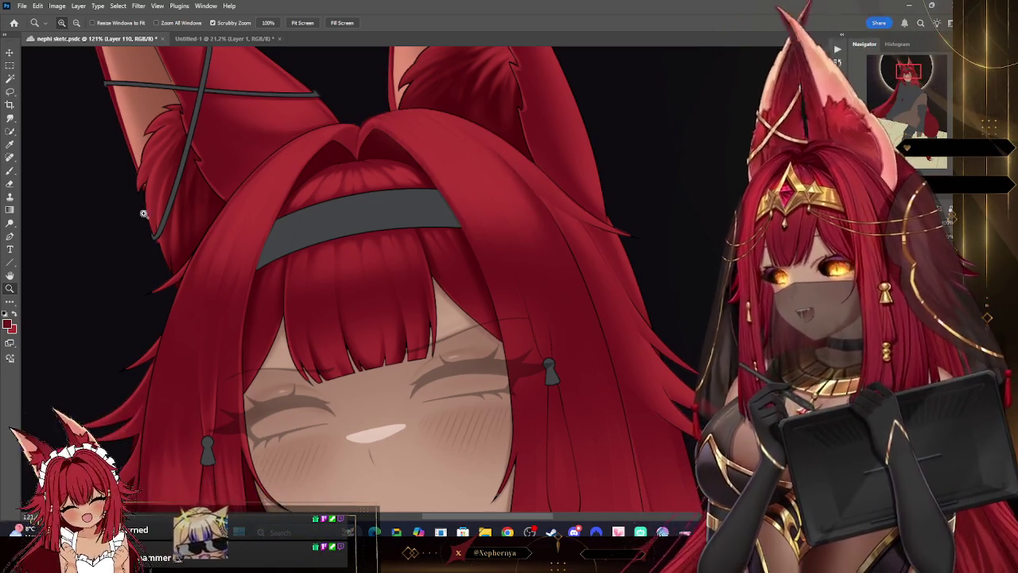
key("b")
key("bracketleft")
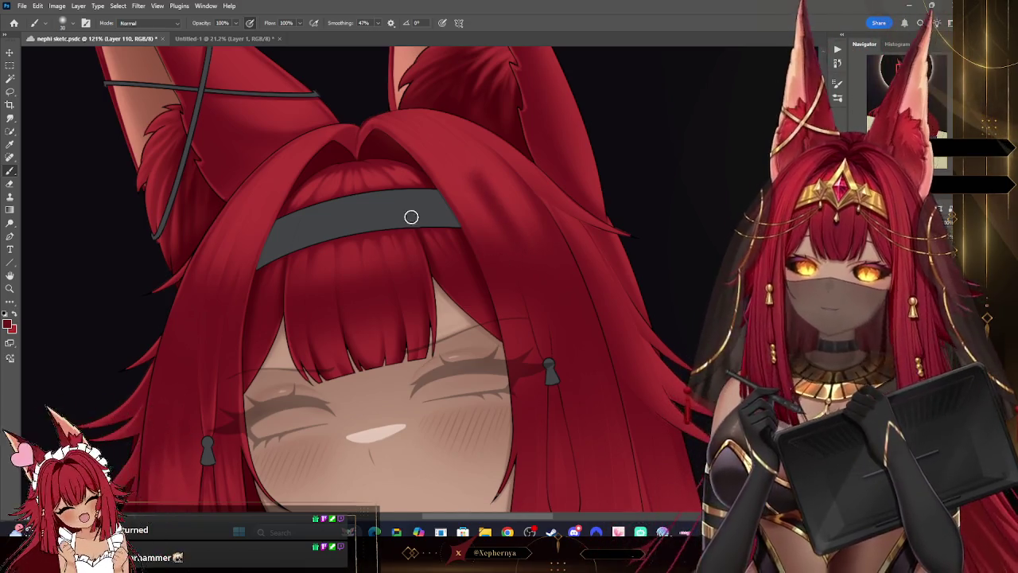
Step: Set the Eraser to the Soft Round Pressure Opacity and Flow preset at a much smaller size
left_click(10, 185)
left_click(63, 23)
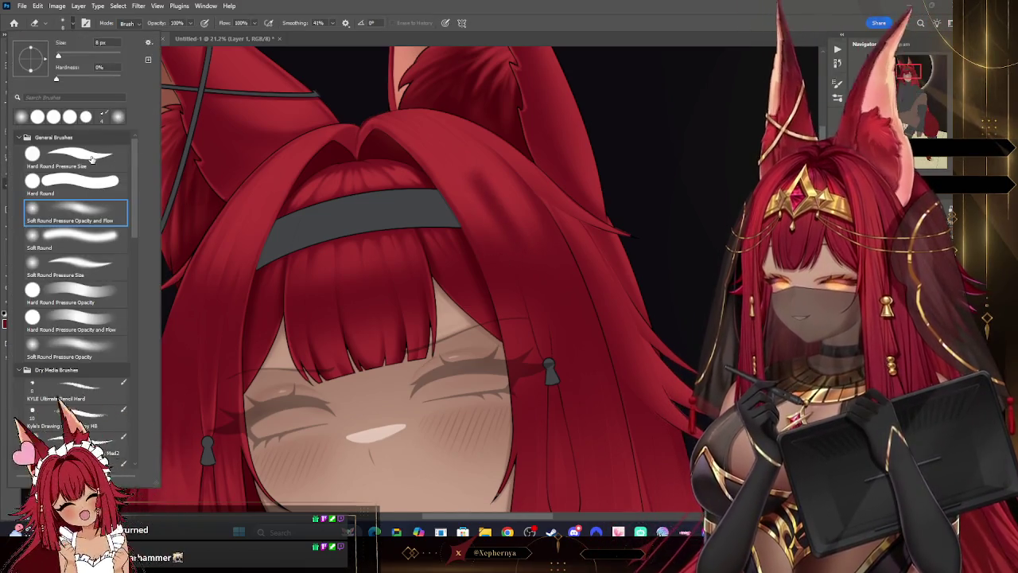
key("Escape")
key("bracketleft")
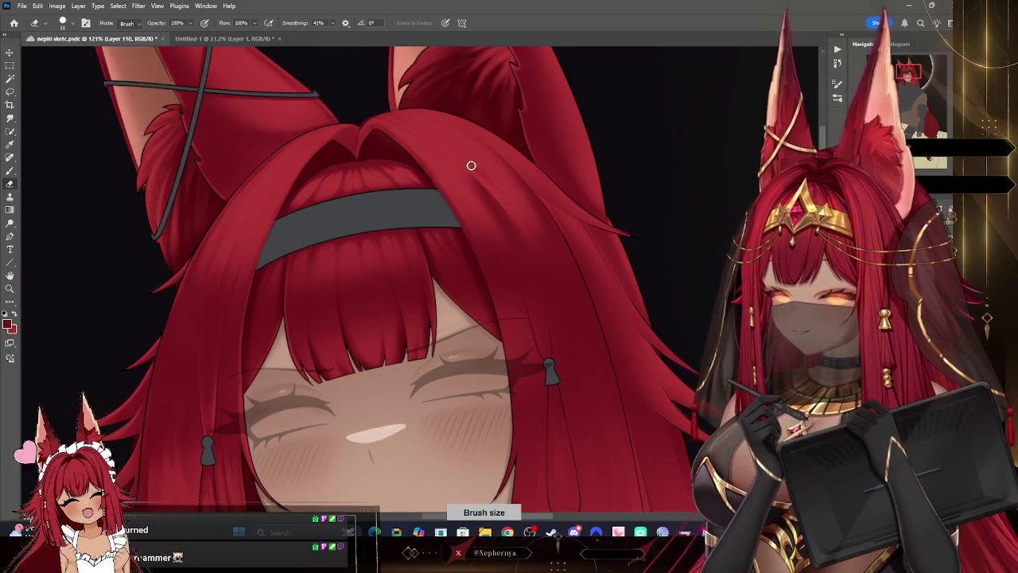
key("bracketright")
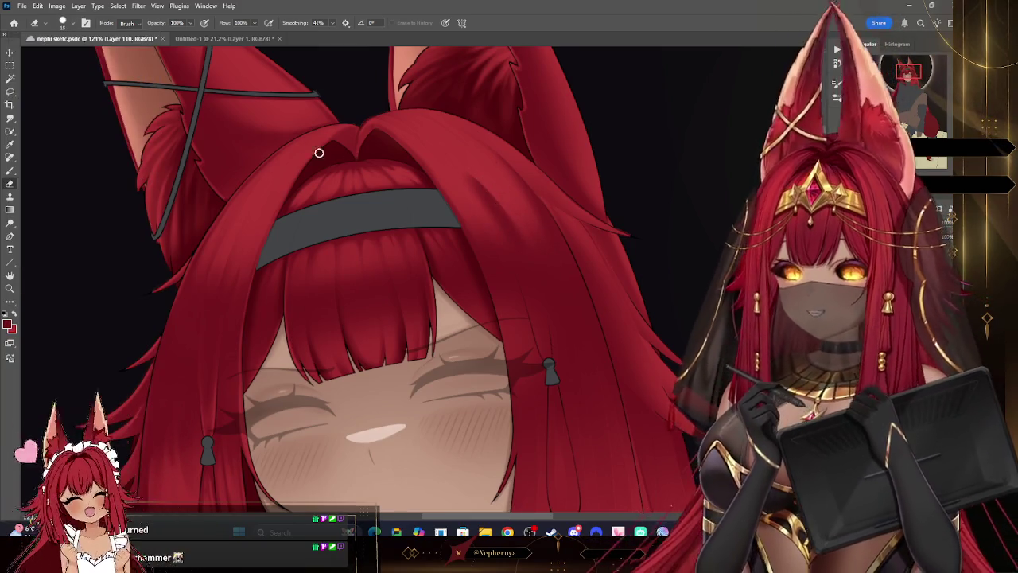
left_click(63, 22)
left_click(88, 221)
key("Return")
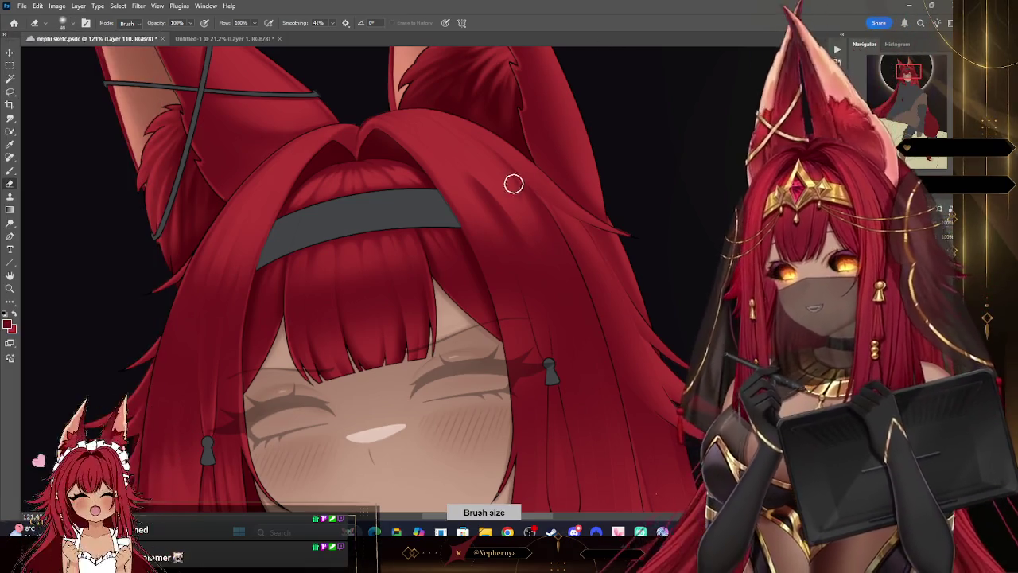
key("bracketleft")
key("bracketleft")
key("bracketleft")
key("bracketleft")
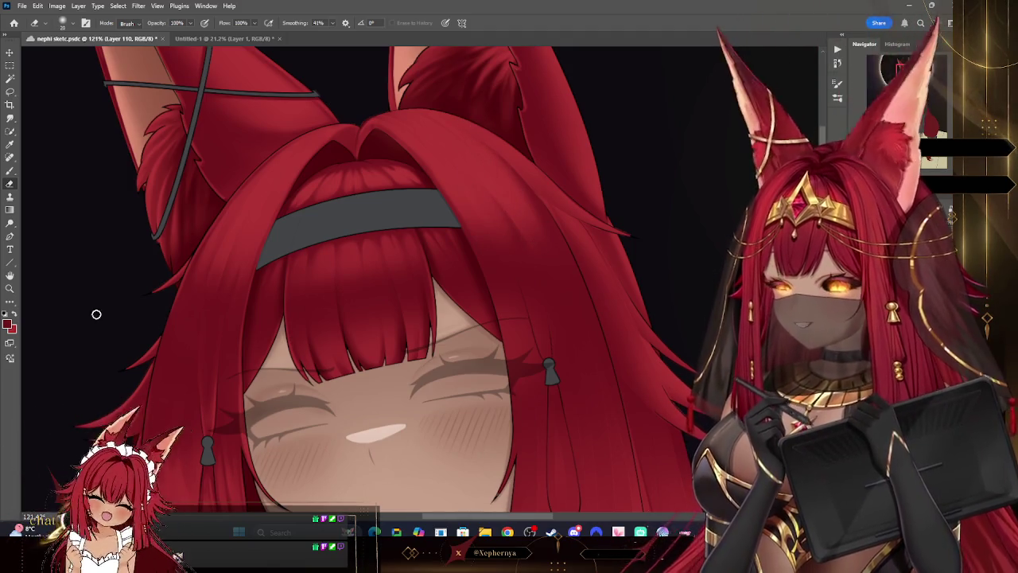
Step: Zoom out to check the full figure, then back in on the face and ears
key("z")
left_click_drag(504, 135, 572, 169)
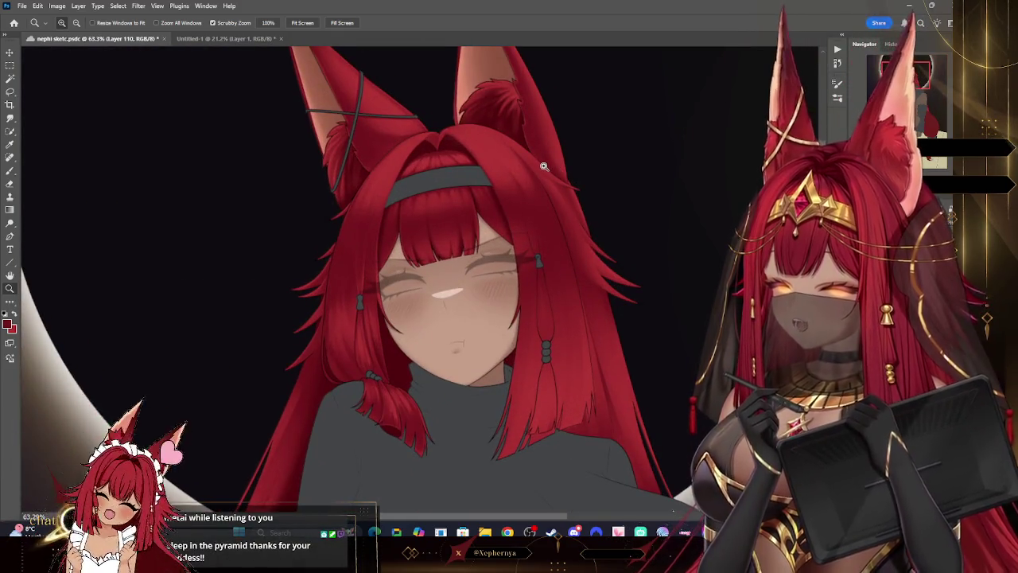
left_click_drag(545, 166, 549, 151)
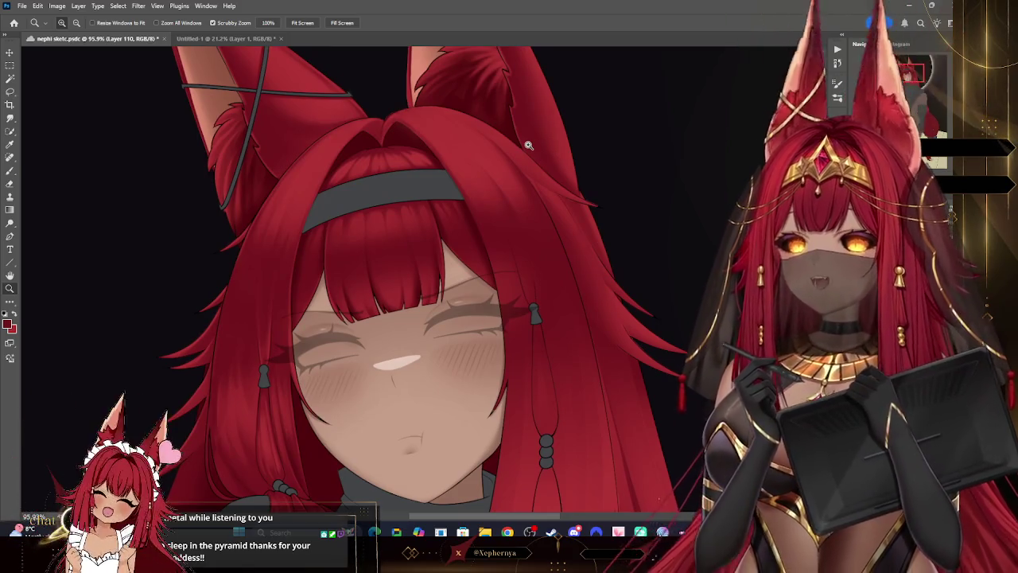
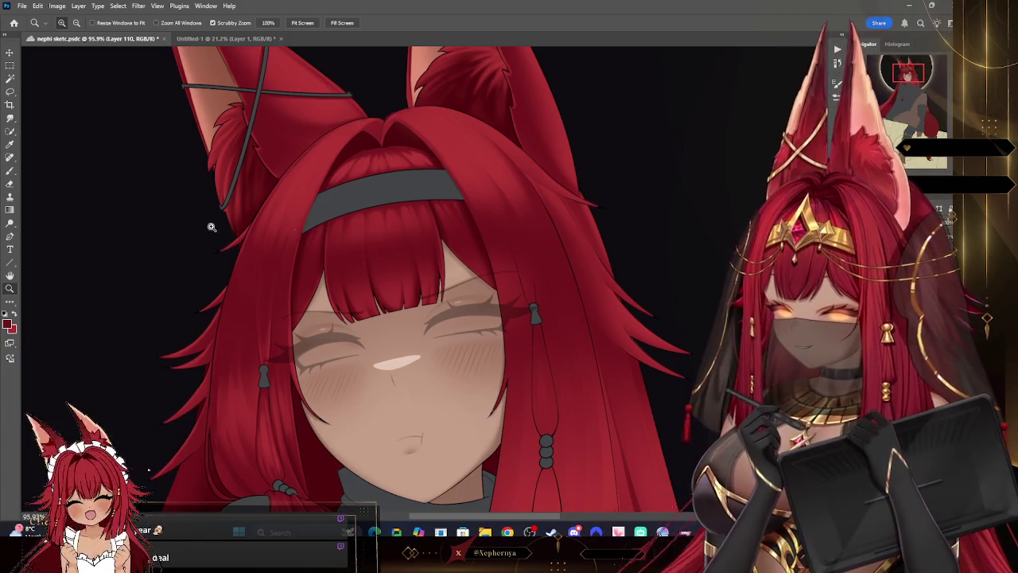
Step: Zoom in on the face, the hair strands and the hair bead beside the cheek
left_click_drag(406, 139, 342, 140)
mouse_move(477, 198)
left_mouse_down()
mouse_move(549, 204)
mouse_move(530, 182)
left_mouse_up()
mouse_move(334, 159)
left_mouse_down()
mouse_move(455, 187)
mouse_move(433, 164)
mouse_move(390, 159)
left_mouse_up()
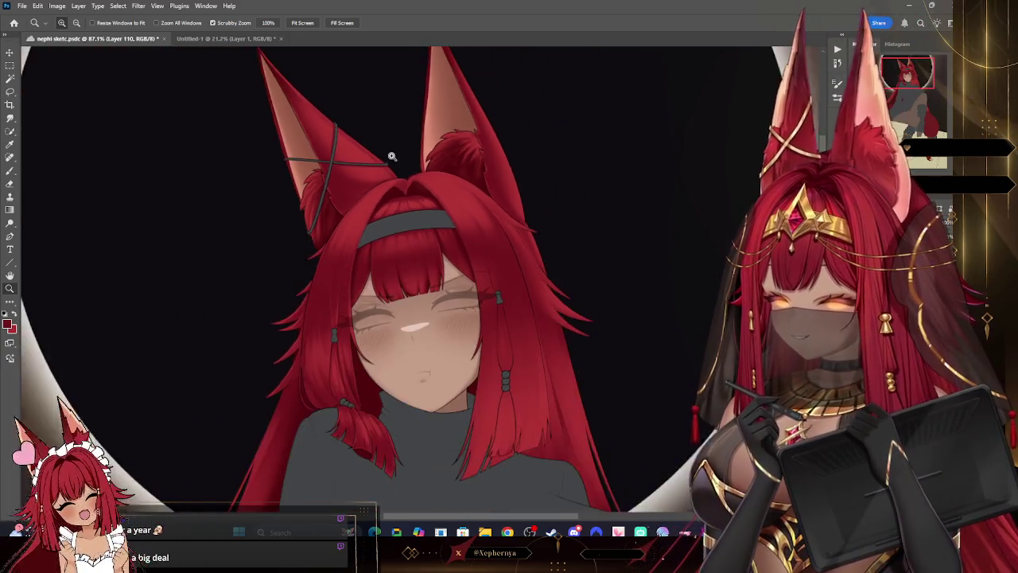
left_click_drag(364, 368, 341, 395)
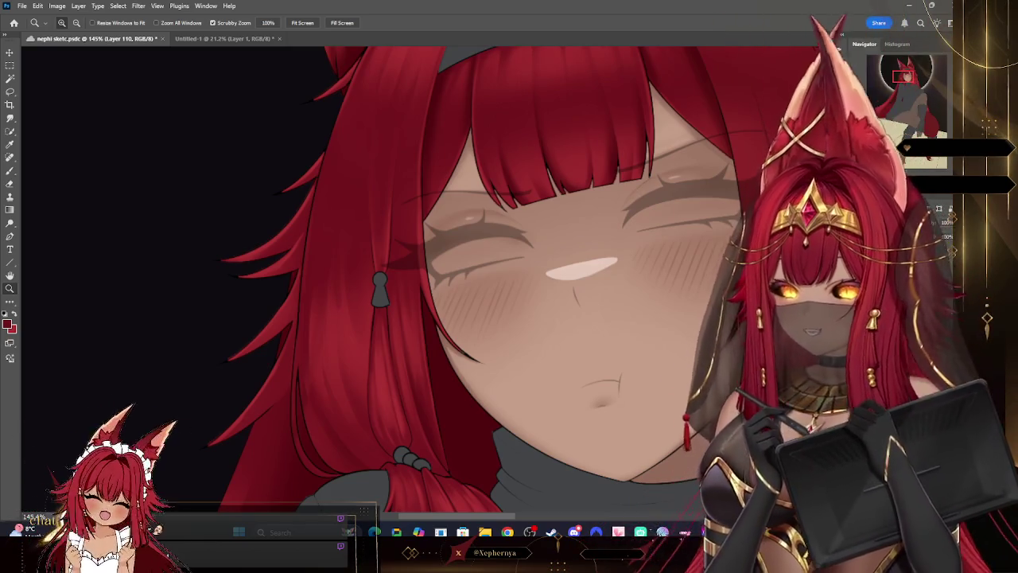
left_click_drag(514, 256, 446, 256)
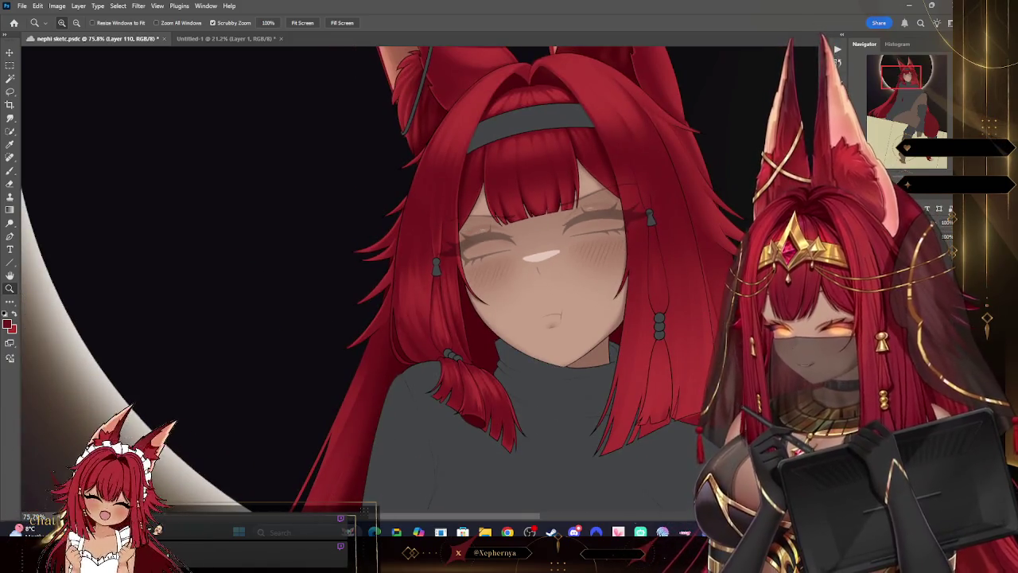
left_click_drag(509, 263, 605, 262)
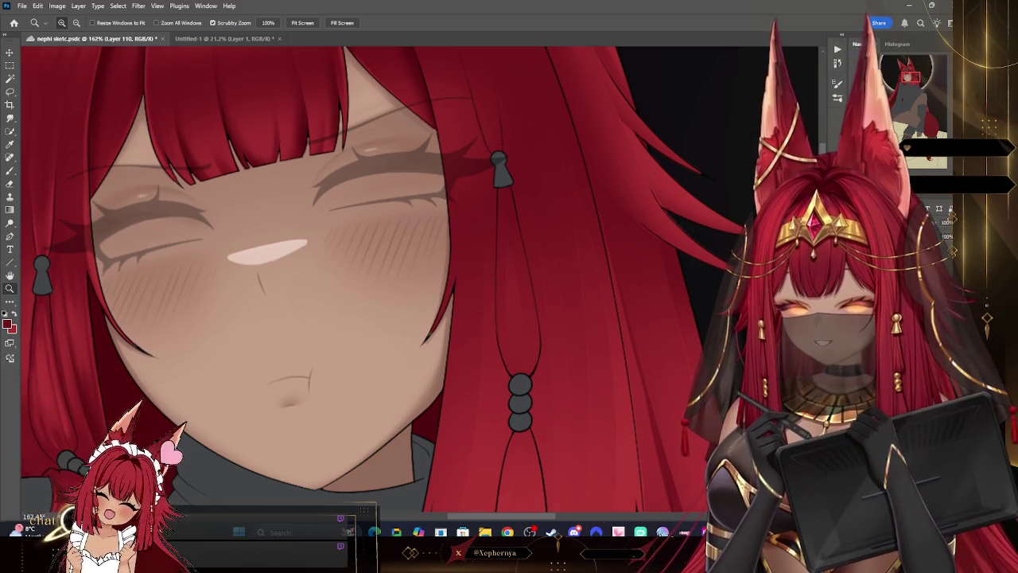
Step: Switch to a smaller Eraser for the hair strands
key("ctrl+comma")
key("ctrl+comma")
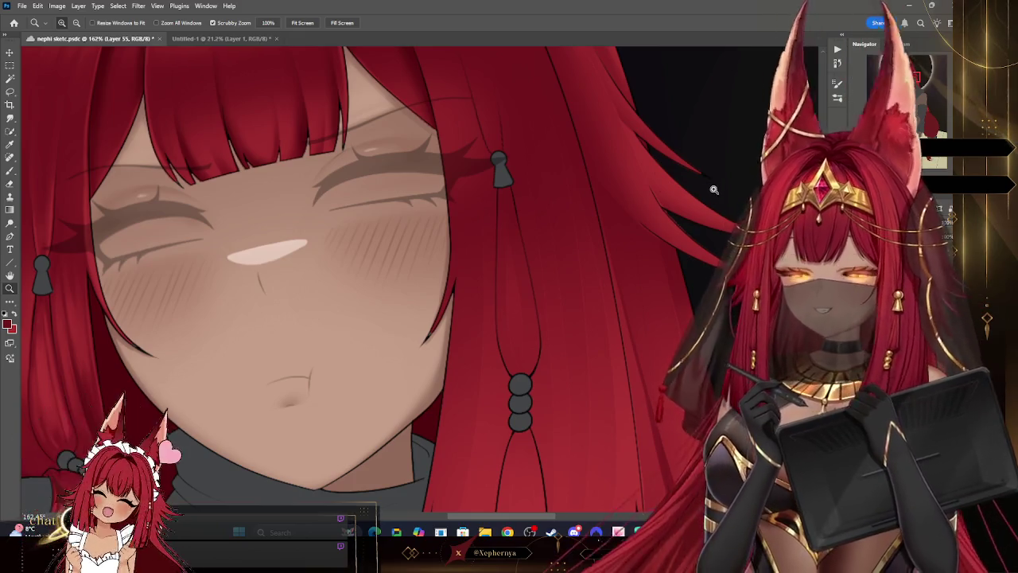
scroll(382, 278, "down", 3)
scroll(692, 207, "up", 5)
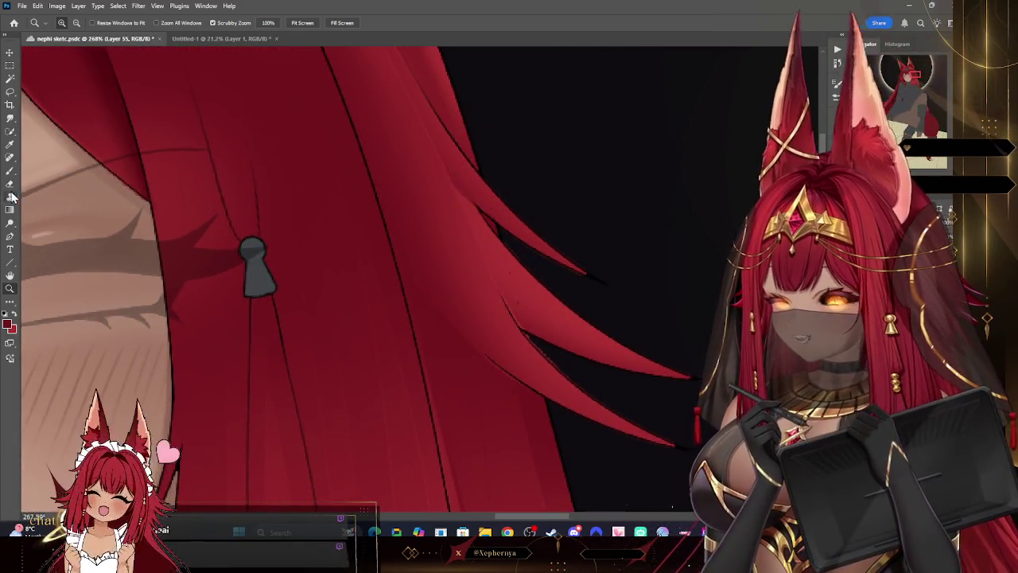
key("e")
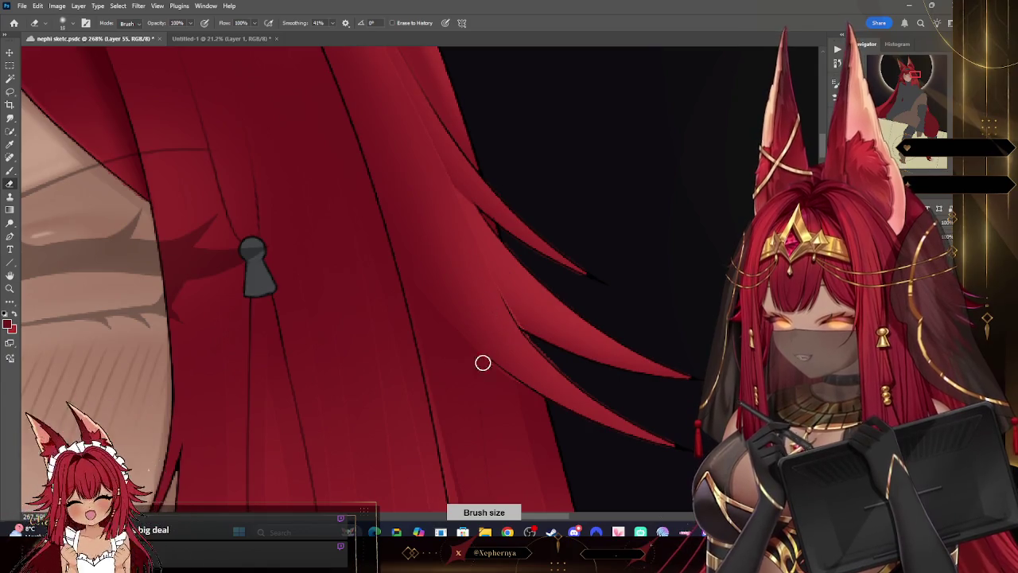
key("bracketleft")
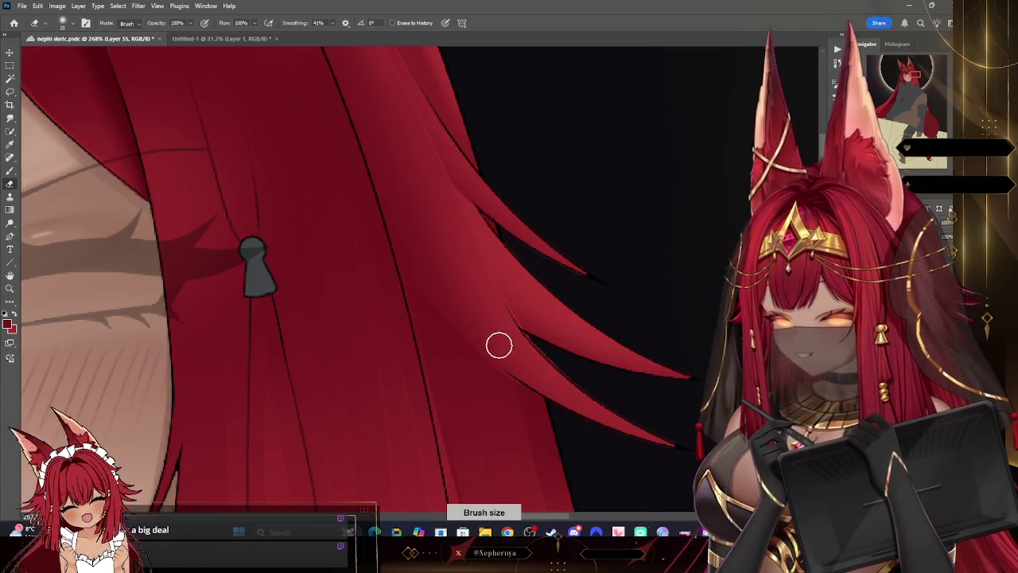
Step: Adjust the zoom on the hair, then return to the Eraser at a larger size
key("z")
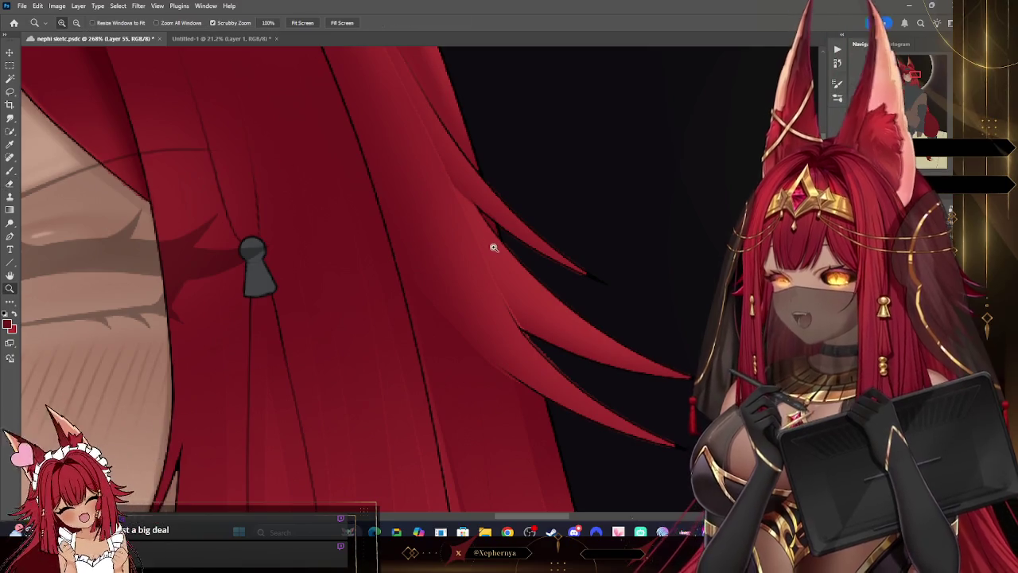
scroll(598, 223, "down", 5)
scroll(597, 223, "down", 3)
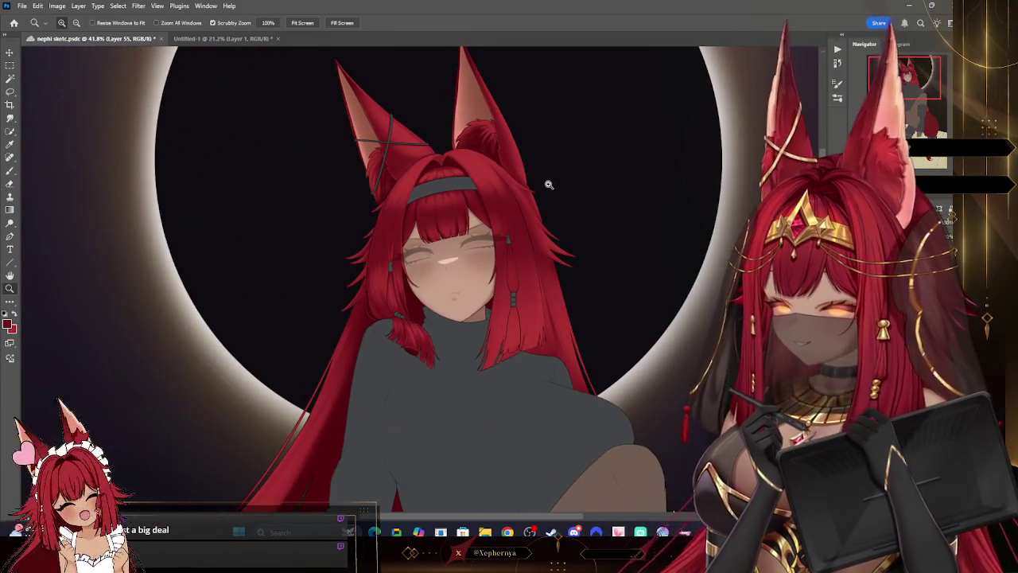
scroll(574, 286, "up", 3)
scroll(446, 183, "up", 2)
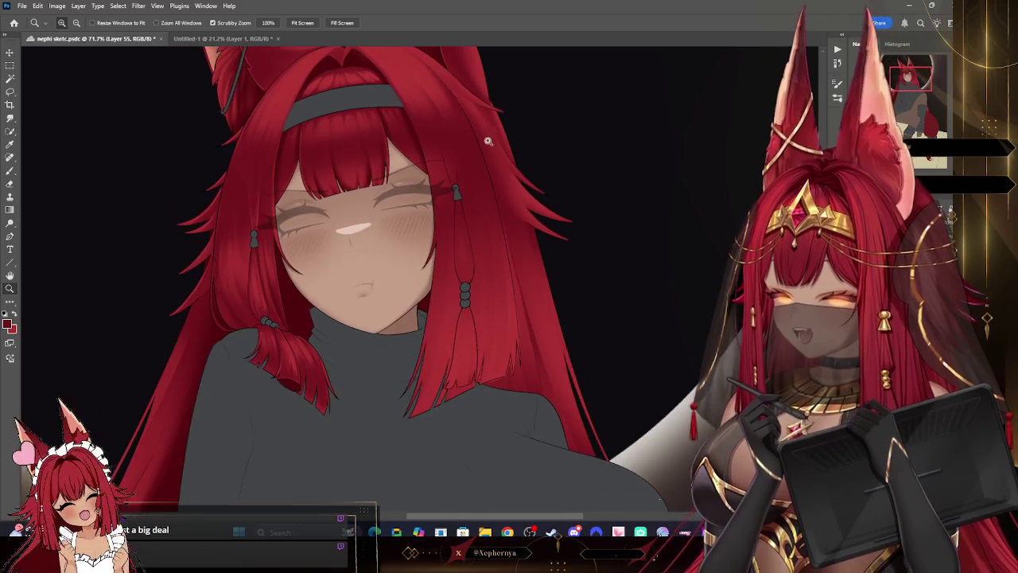
scroll(318, 159, "up", 1)
left_click(10, 183)
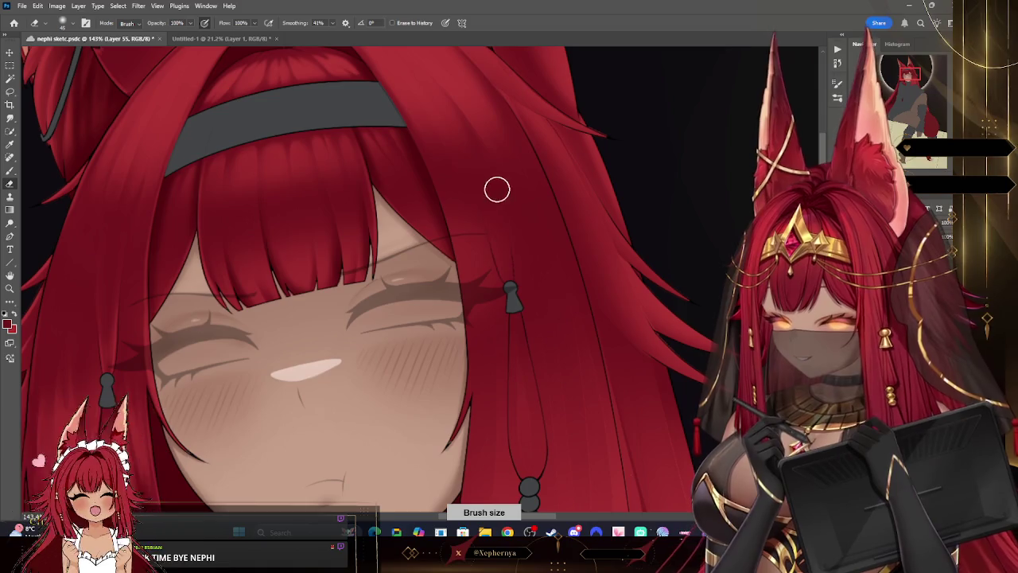
key("bracketright")
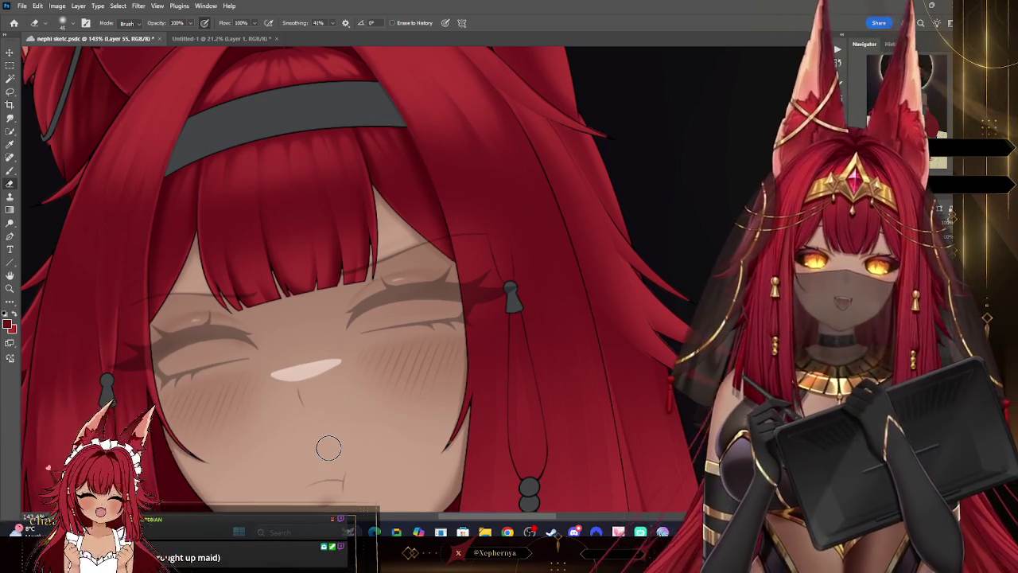
Step: Zoom out to check the whole figure and eclipse, then back in until the face fills the view
left_click(9, 288)
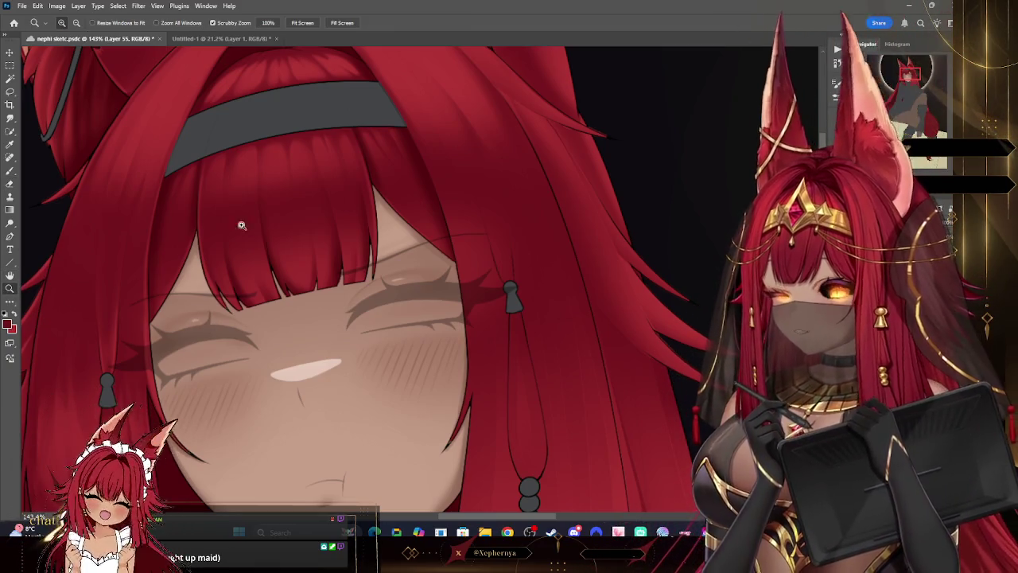
mouse_move(546, 220)
left_mouse_down()
mouse_move(596, 127)
mouse_move(632, 155)
mouse_move(557, 165)
left_mouse_up()
left_click_drag(712, 182, 705, 170)
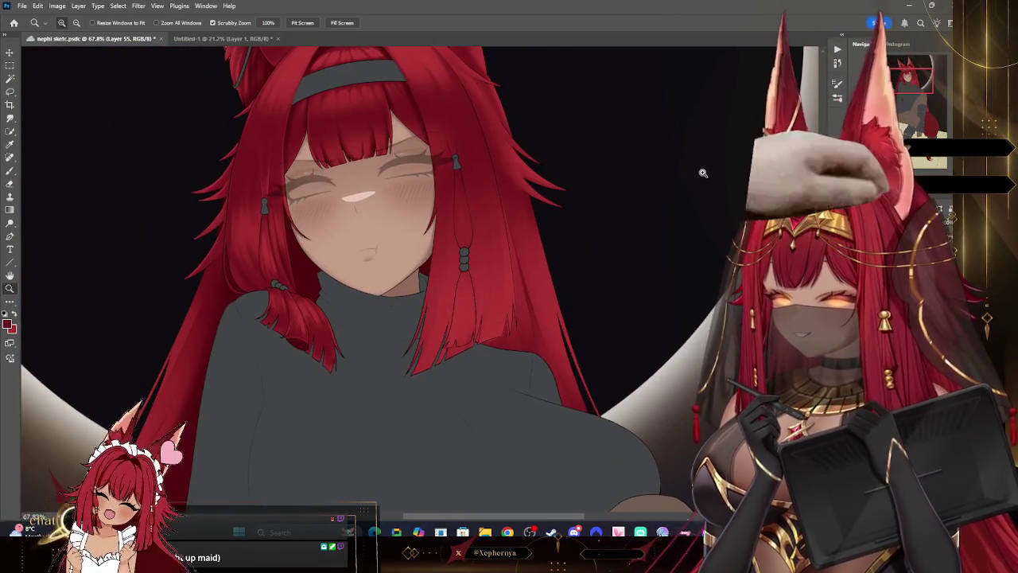
left_click_drag(652, 194, 632, 187)
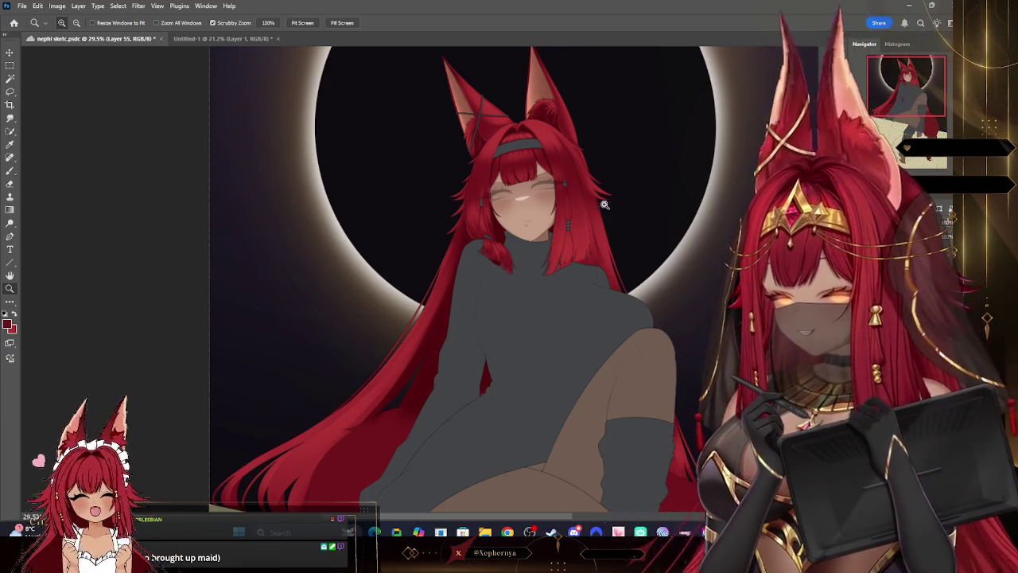
left_click_drag(600, 209, 542, 175)
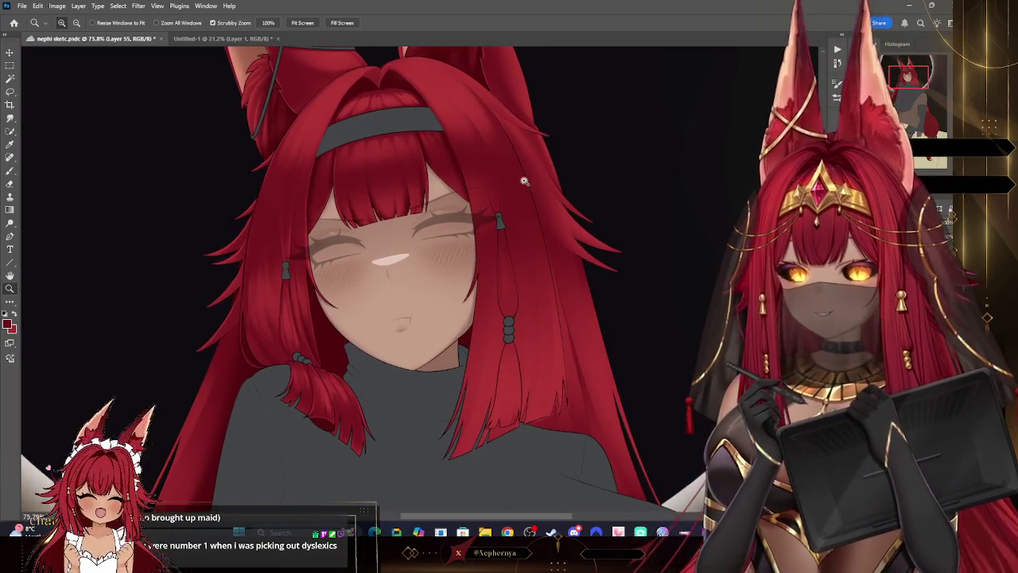
Step: Sample a hair colour, paint with a larger brush, and browse the eraser tips
key("i")
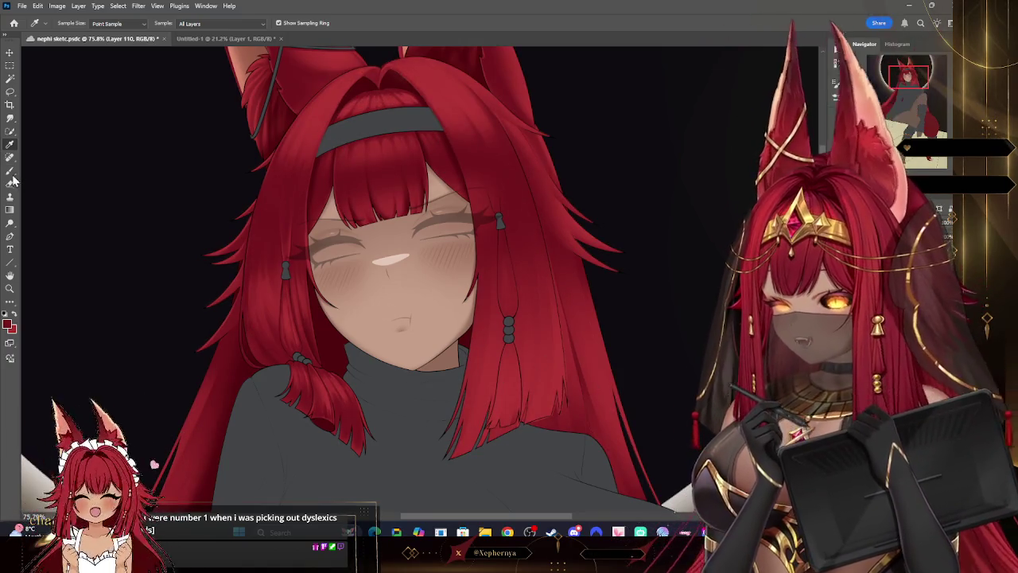
key("b")
key("bracketright")
key("bracketright")
key("bracketright")
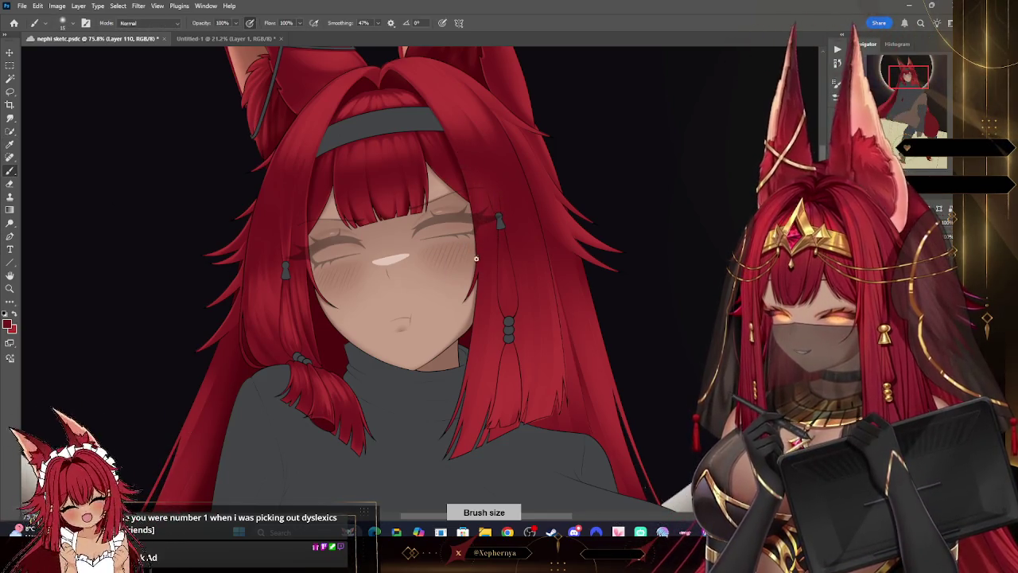
key("e")
left_click(63, 22)
left_click(475, 187)
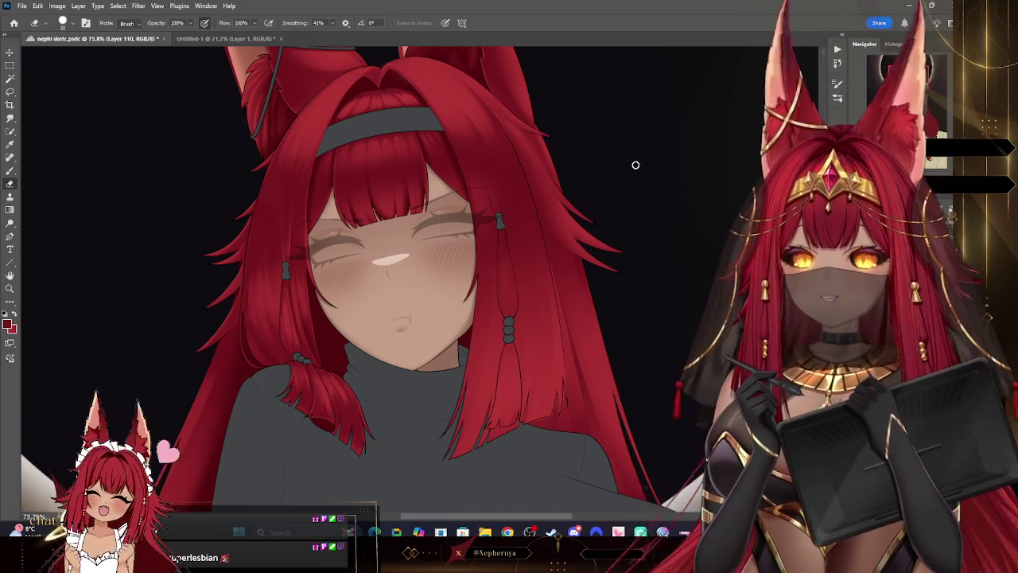
Step: Zoom out to the whole figure, then back in on the upper face
left_click(9, 288)
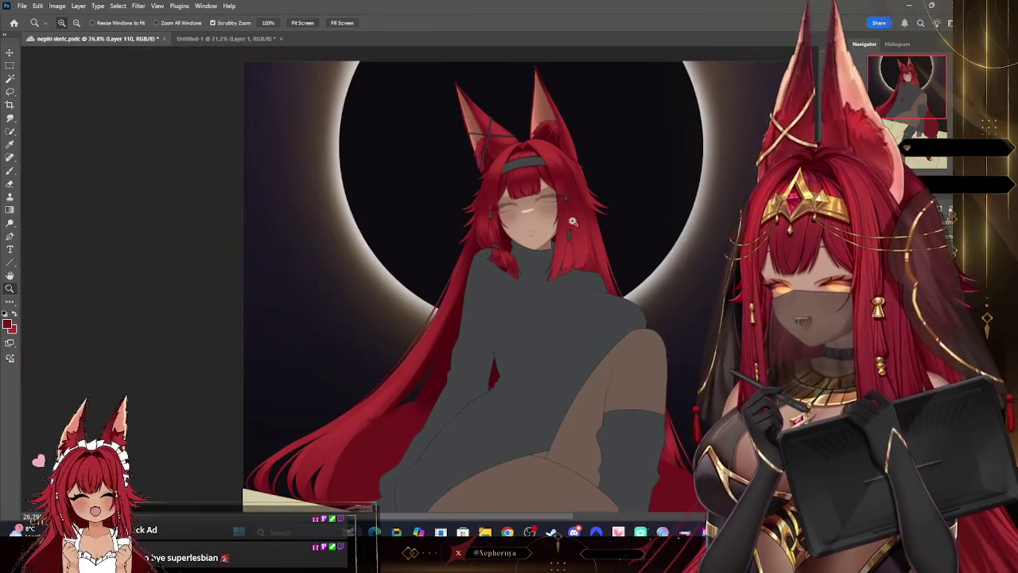
left_click_drag(573, 176, 587, 225)
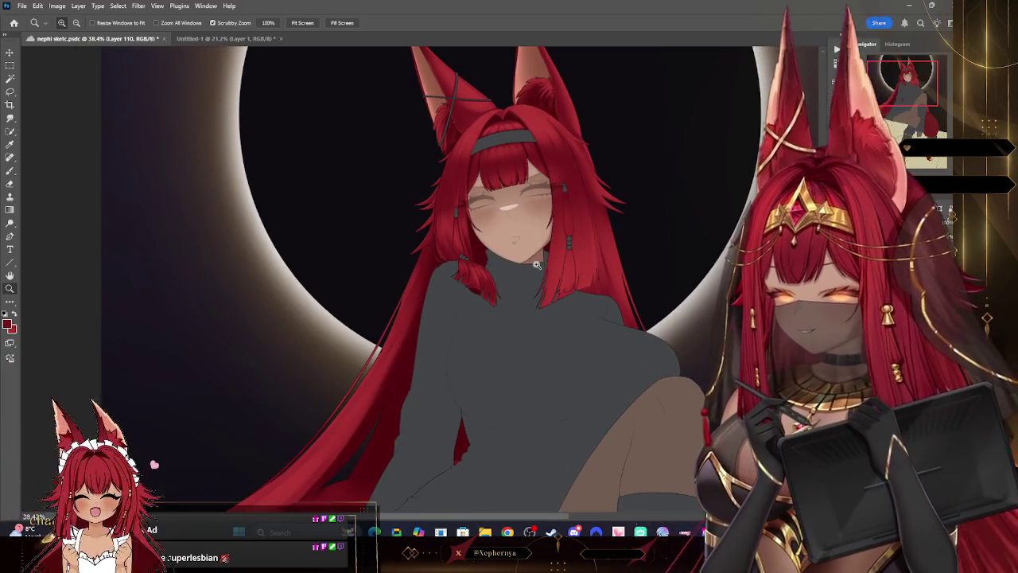
left_click_drag(531, 271, 537, 219)
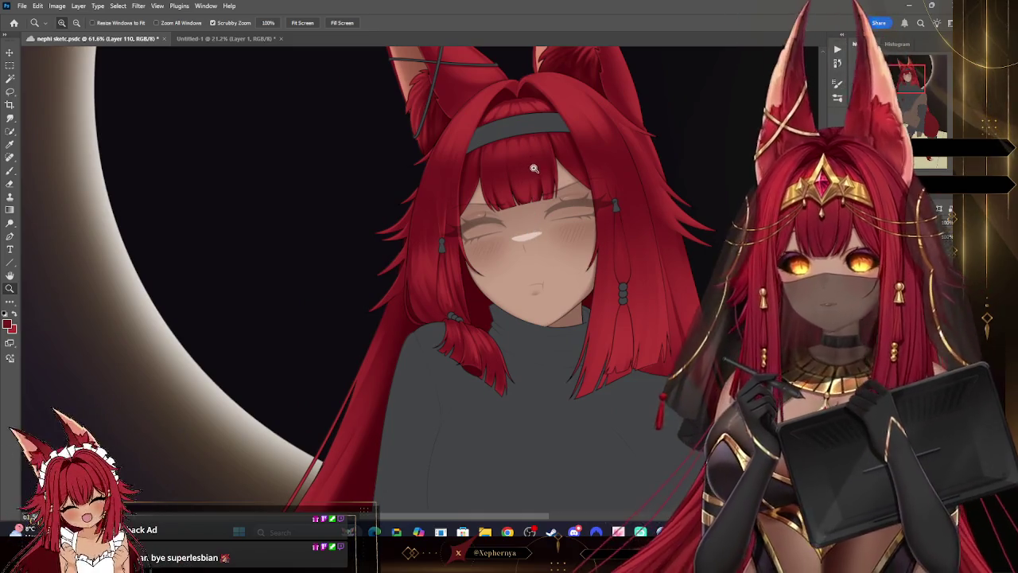
mouse_move(541, 126)
left_mouse_down()
mouse_move(563, 149)
mouse_move(592, 153)
left_mouse_up()
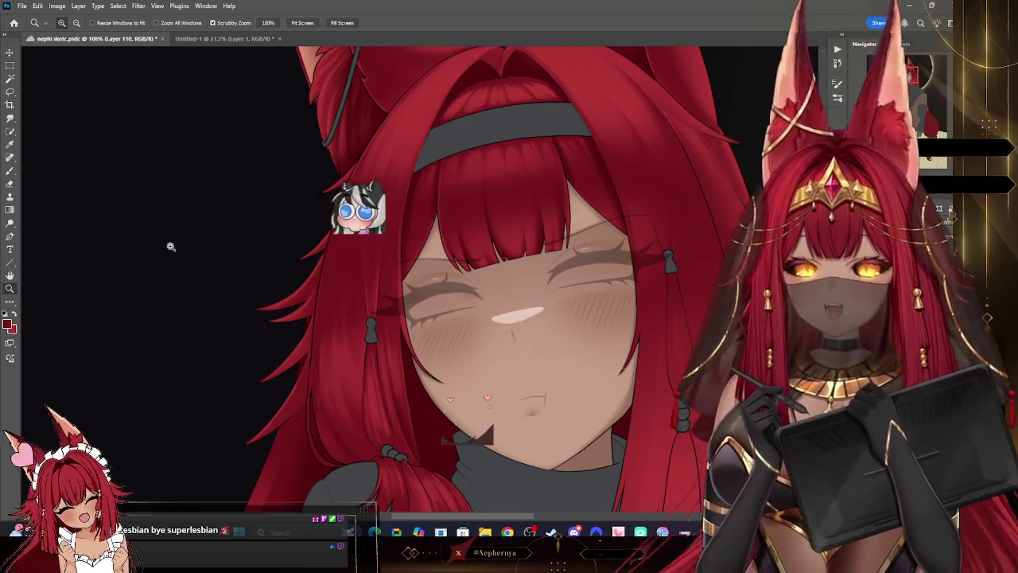
Step: Enlarge the Eraser, then switch to a smaller painting brush to refine strands
key("e")
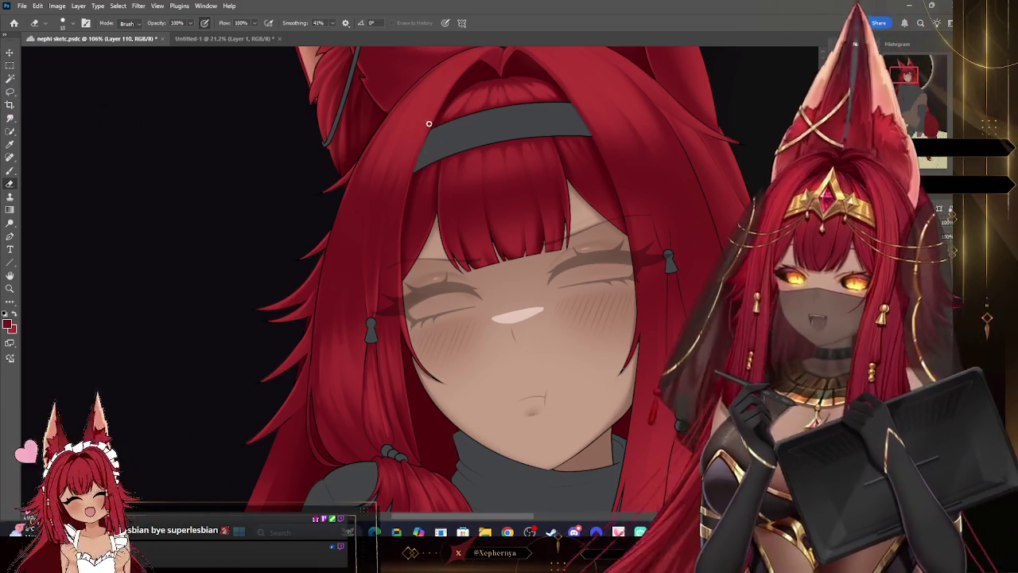
left_click(63, 22)
key("Escape")
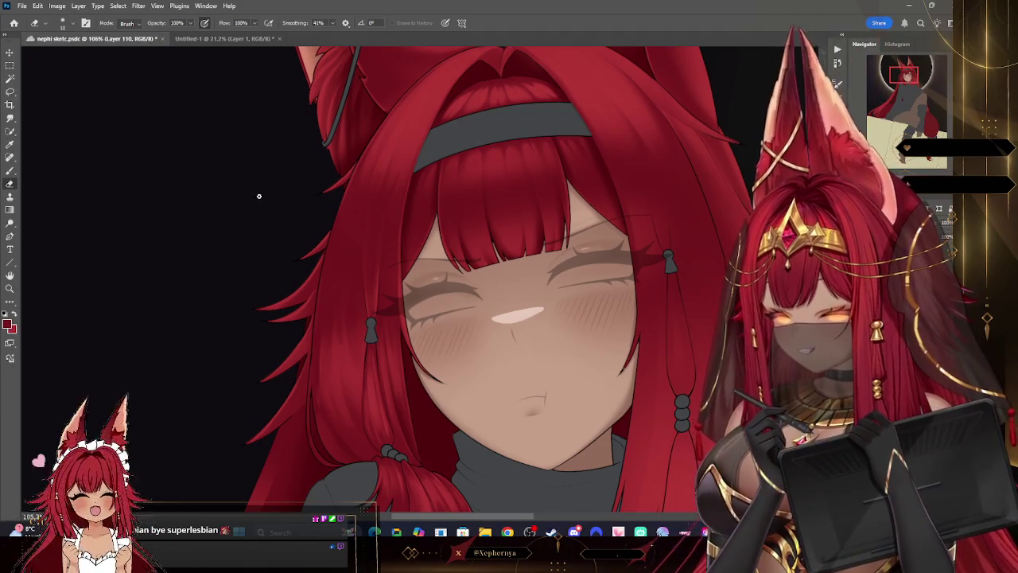
key("bracketright")
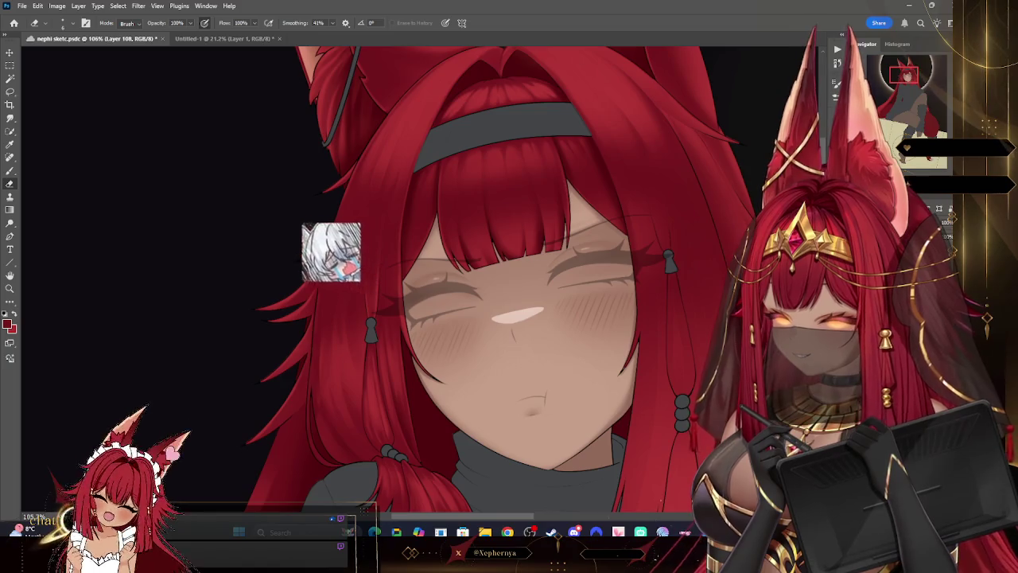
key("b")
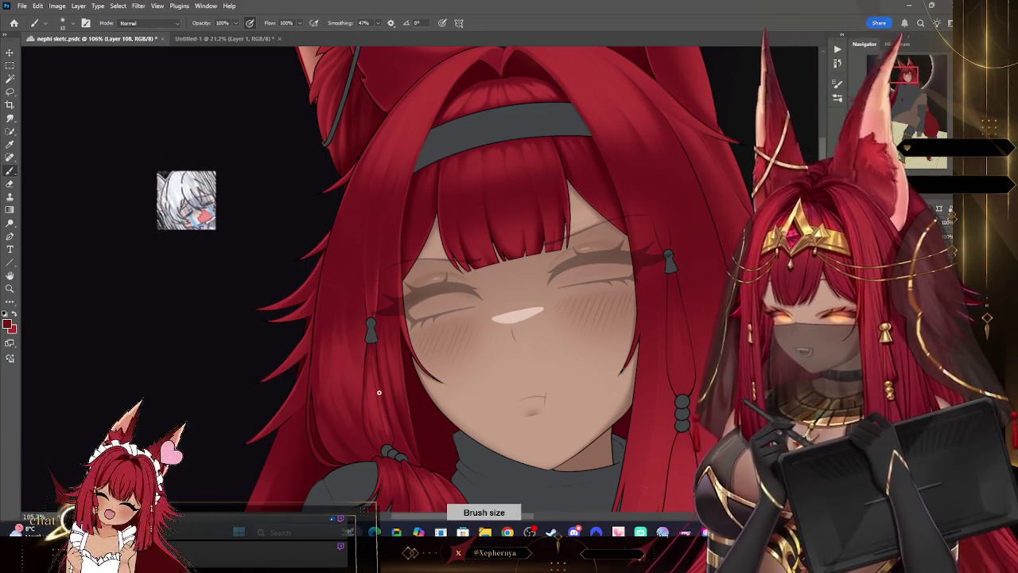
key("bracketleft")
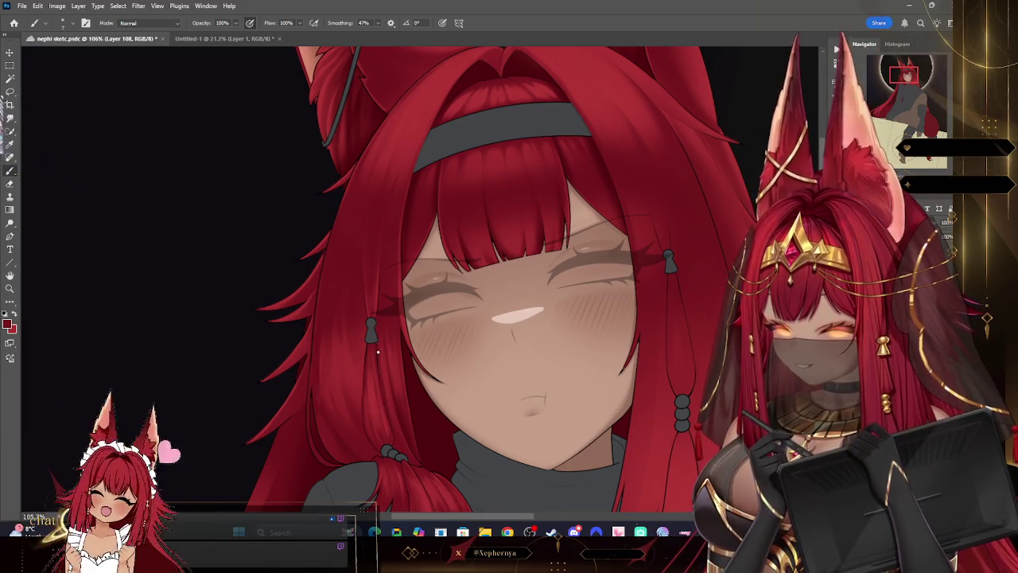
Step: Resample a colour, repaint strands, and shrink the Eraser to a fine tip
key("i")
key("b")
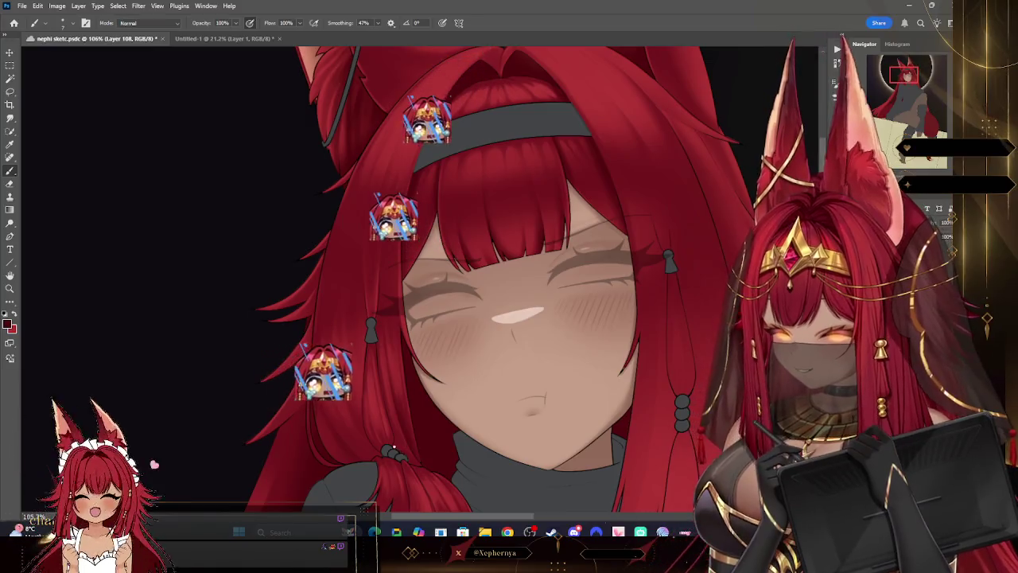
key("bracketleft")
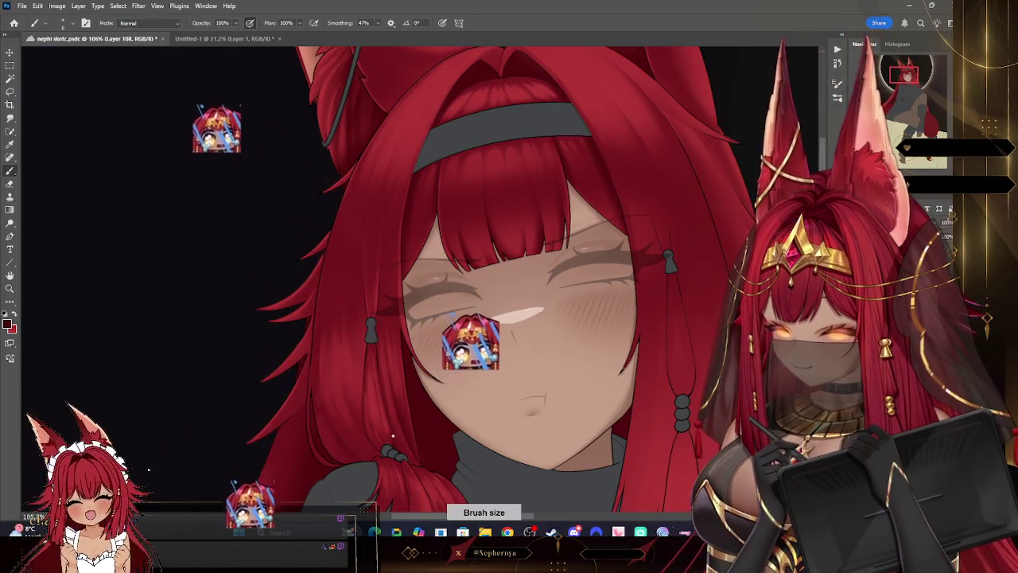
key("bracketright")
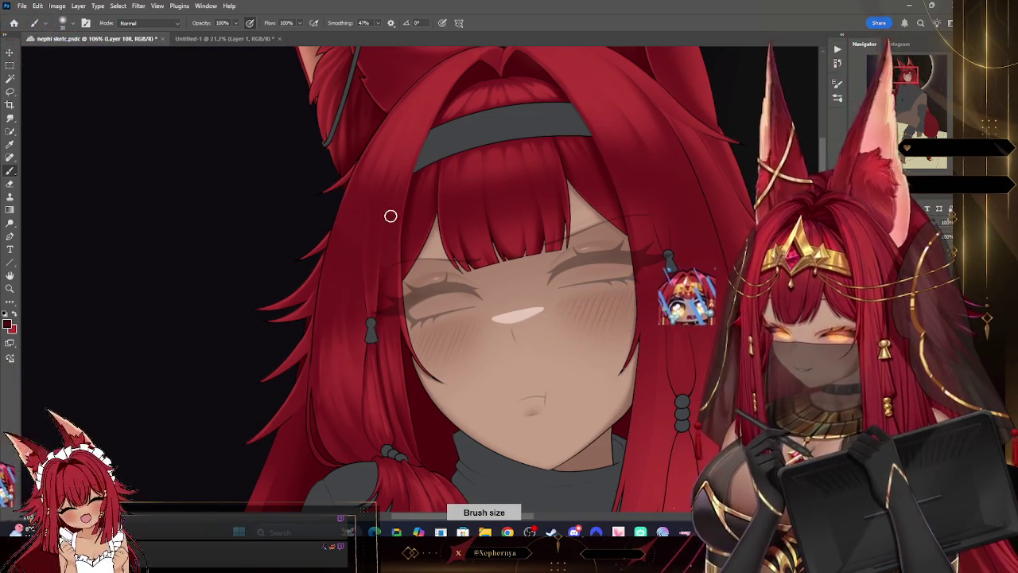
key("e")
key("bracketleft")
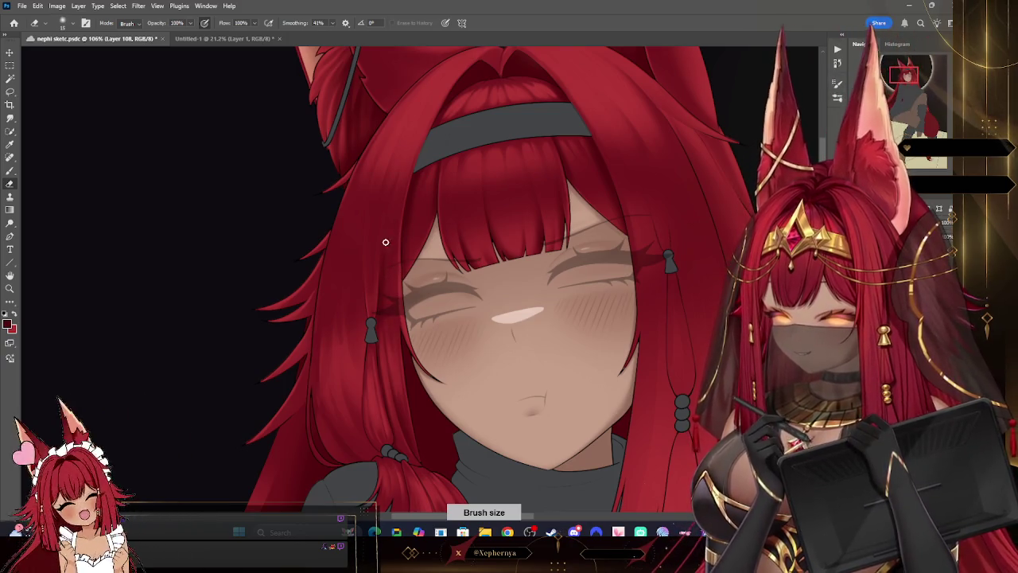
key("bracketright")
key("bracketleft")
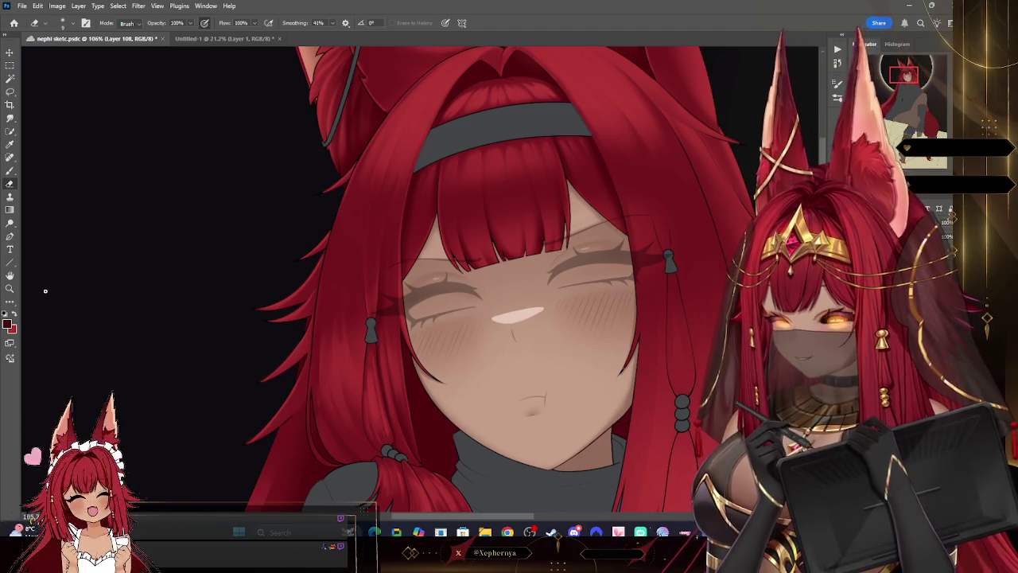
Step: Zoom out to view the whole illustration, then back in on the face and chest
key("z")
left_click(511, 298, "alt")
left_click(535, 415)
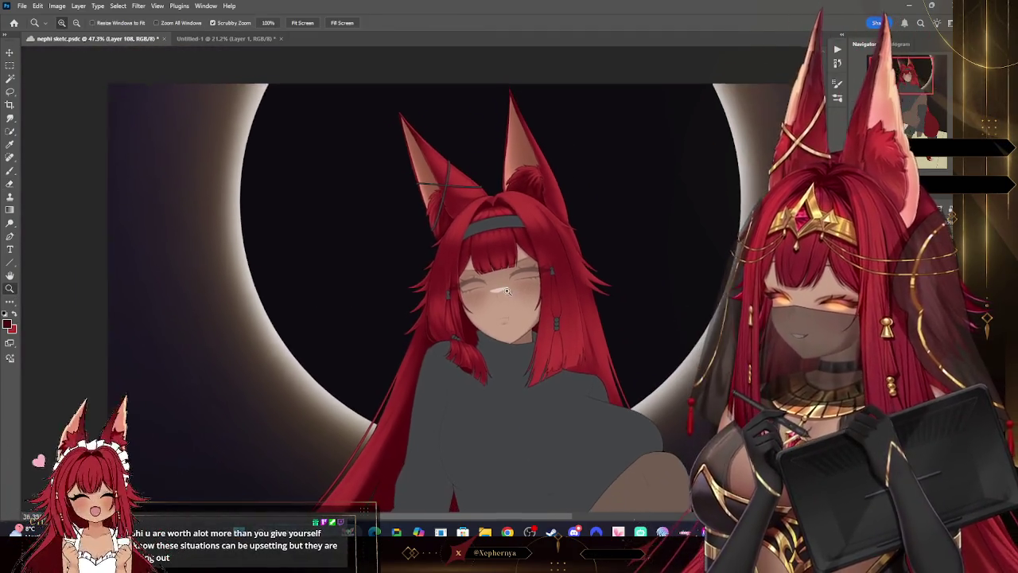
Step: Bring the ears into view, make Layer 111 active and sample the hair red
left_click(534, 416)
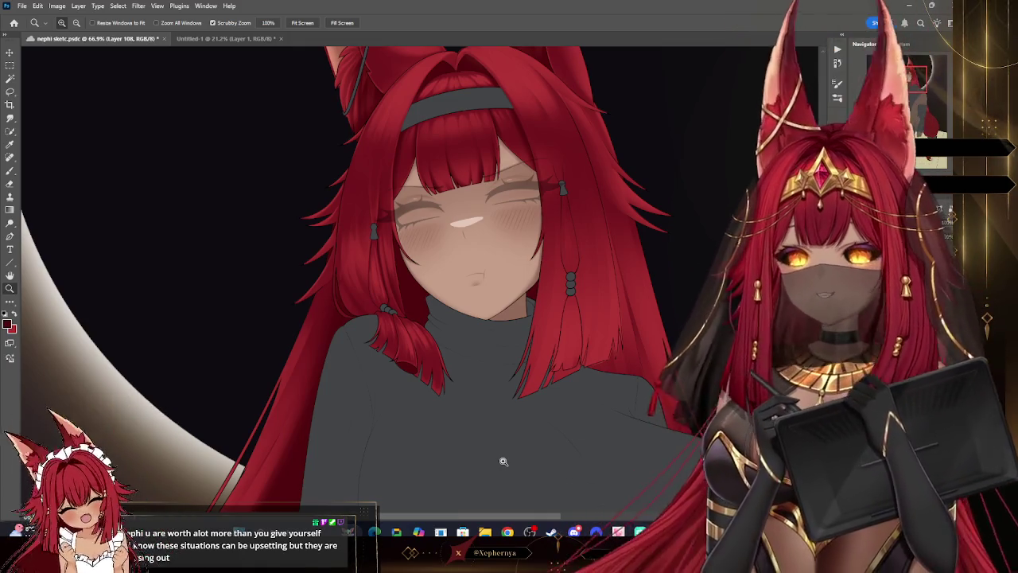
left_click(10, 144)
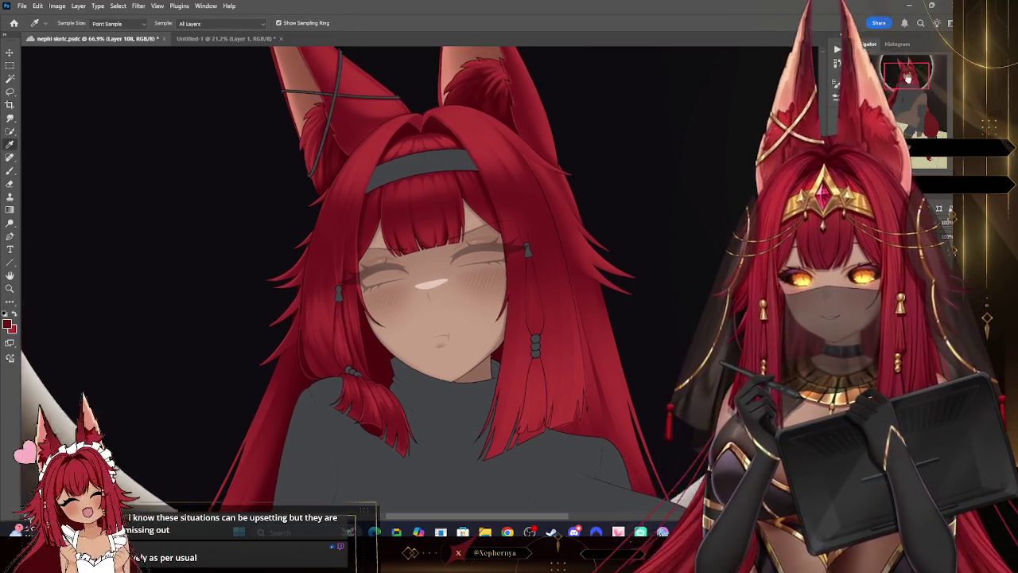
left_click_drag(906, 84, 907, 80)
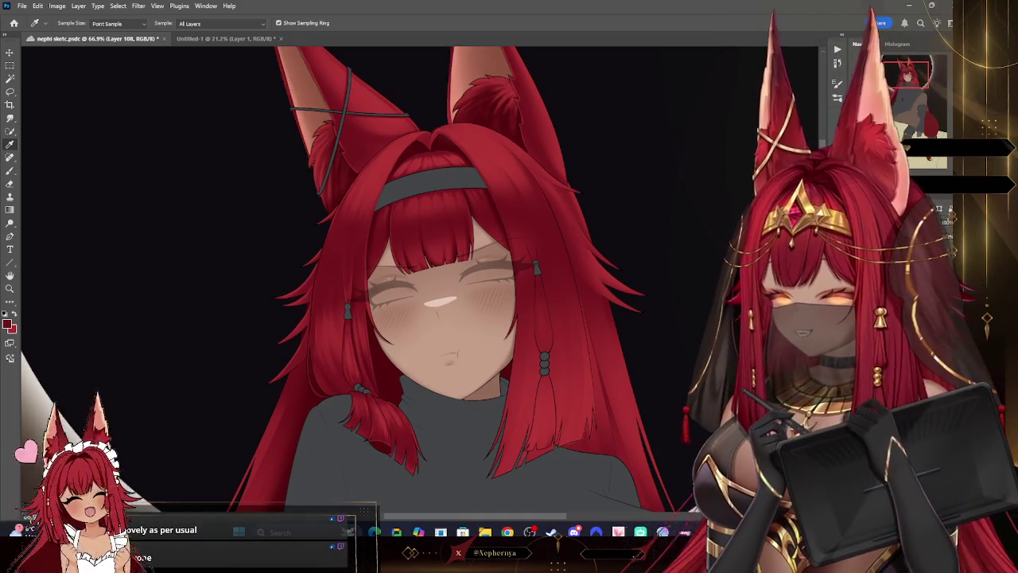
key("alt+bracketright")
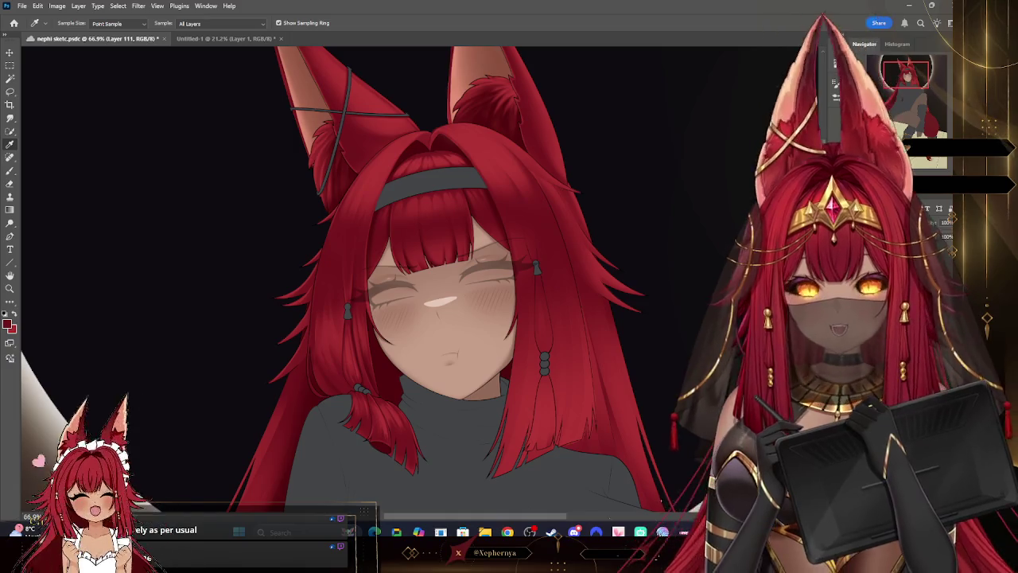
left_click_drag(573, 132, 545, 216)
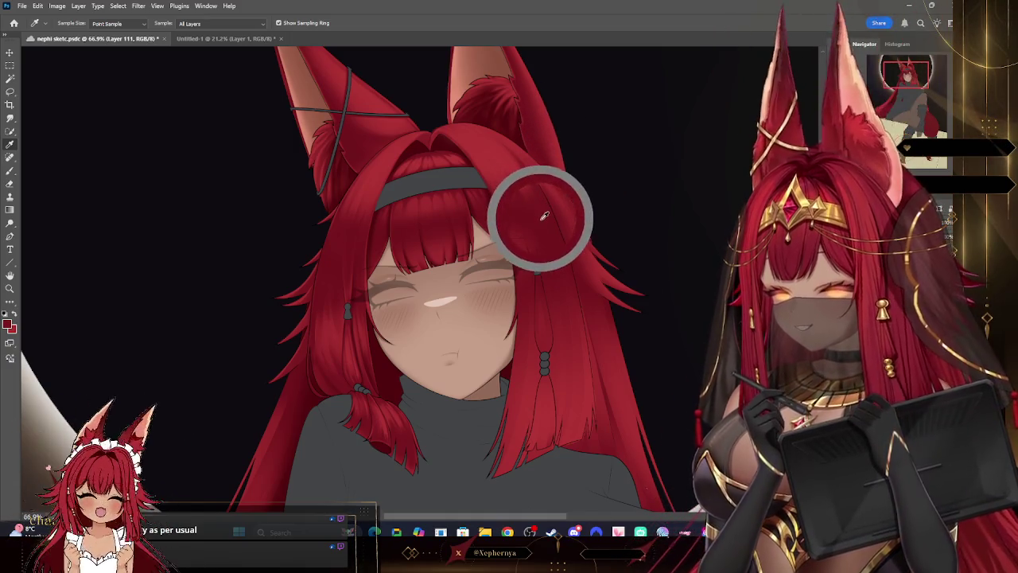
Step: Zoom closer on the head and set the brush to size 20
key("z")
left_click(568, 160)
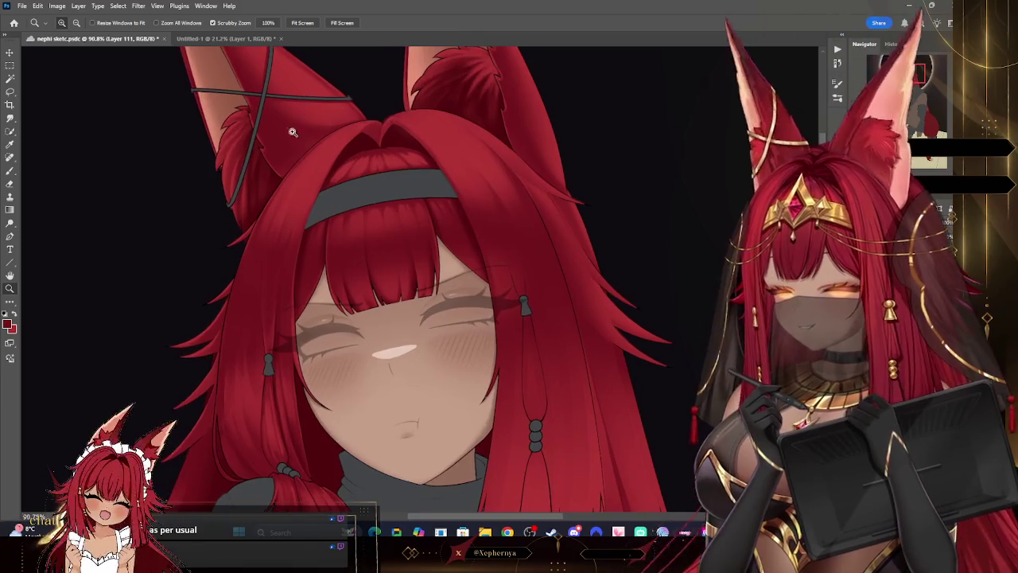
key("b")
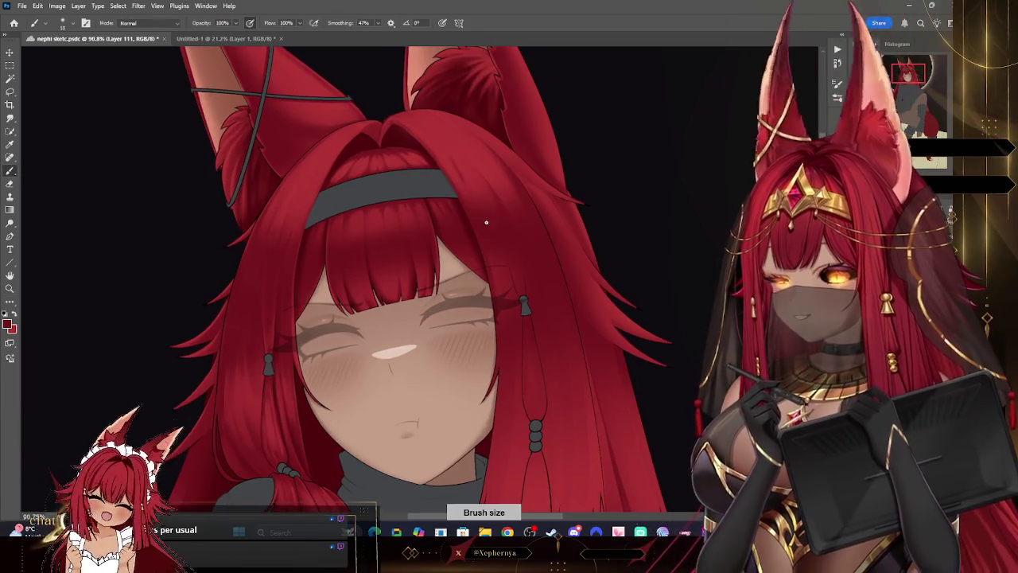
key("bracketright")
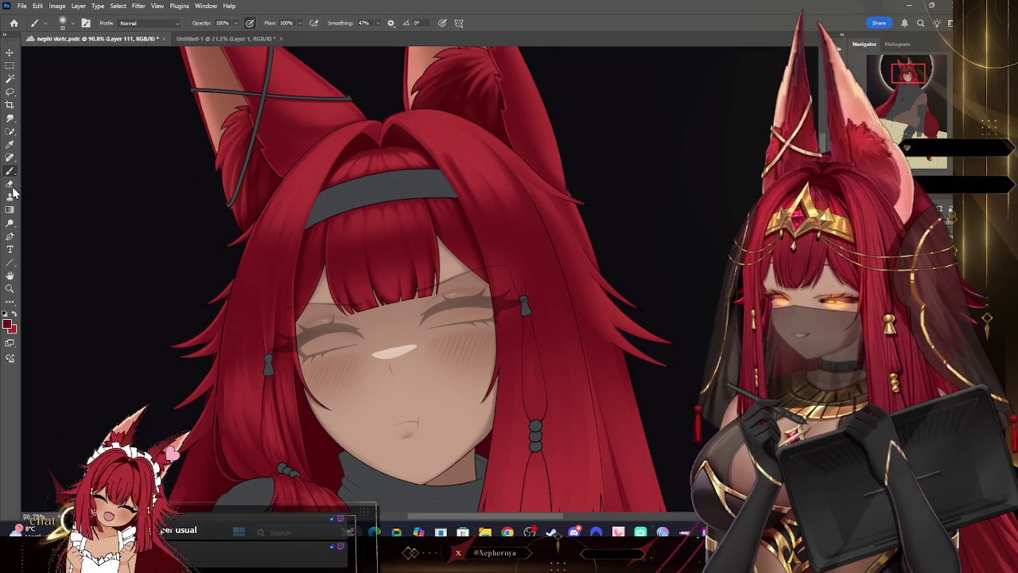
Step: Select the Eraser and choose the Hard Round tip from the Brush Preset picker
left_click(10, 184)
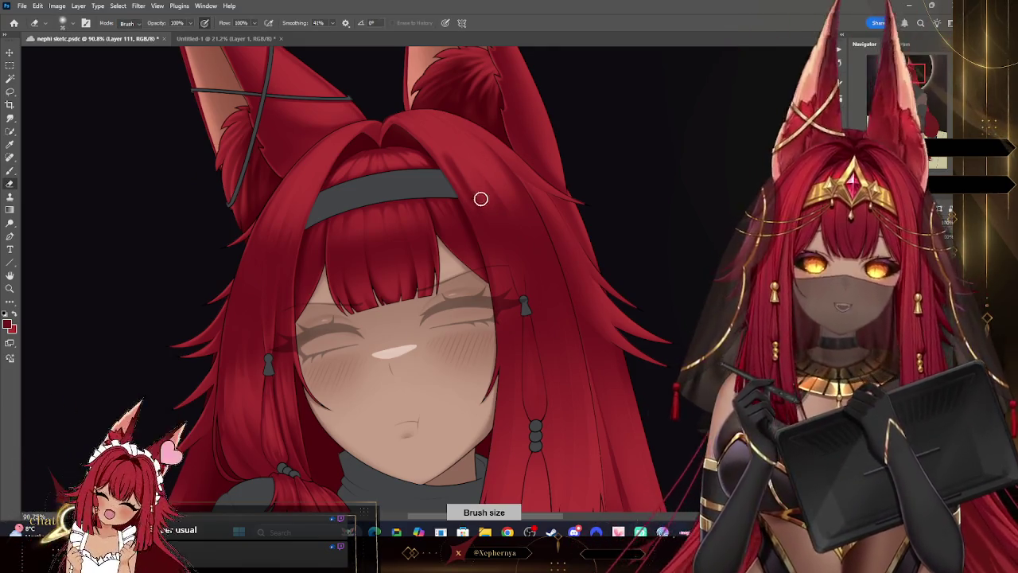
left_click(63, 22)
key("Escape")
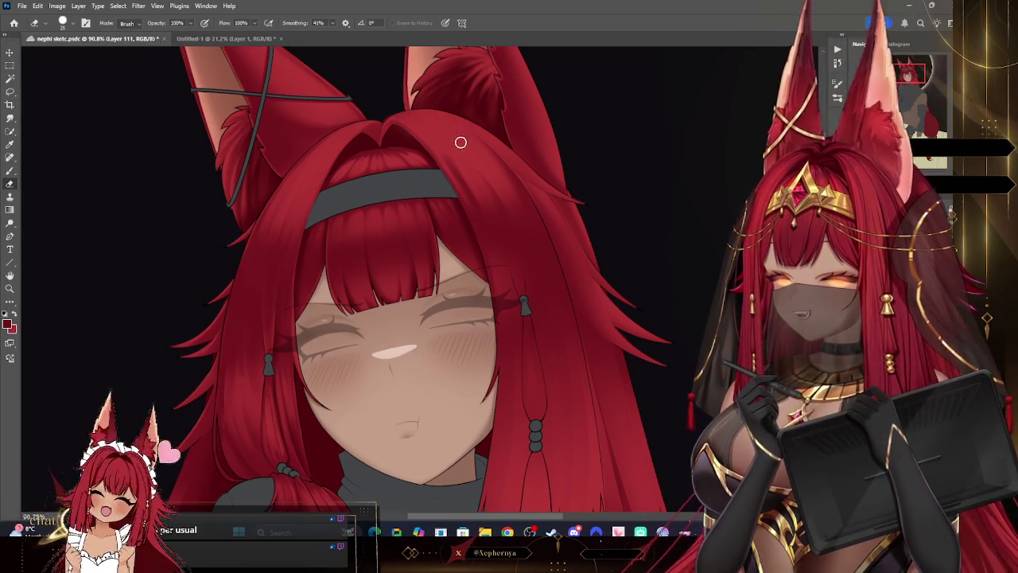
key("bracketleft")
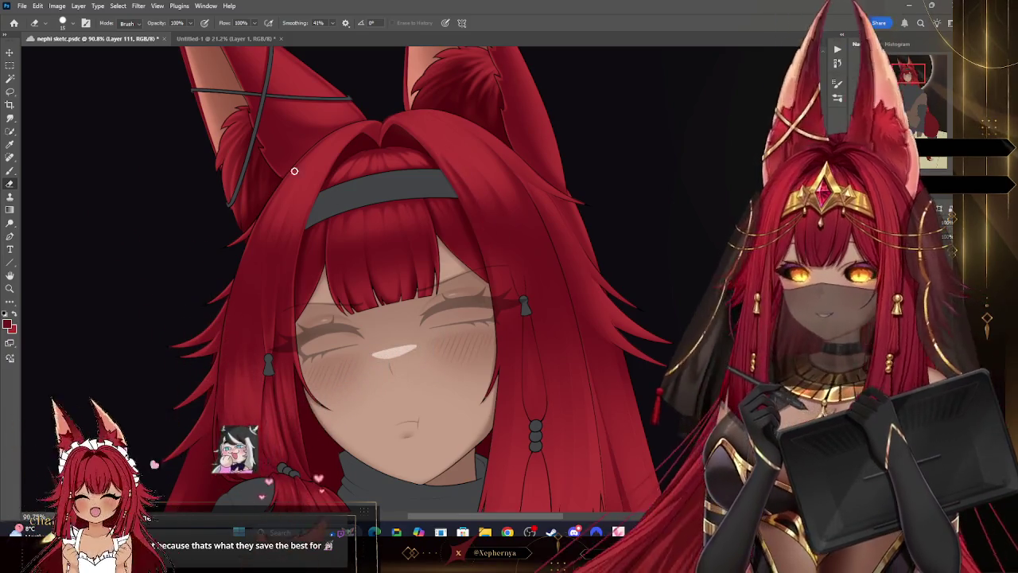
left_click(63, 22)
left_click(181, 204)
key("bracketright")
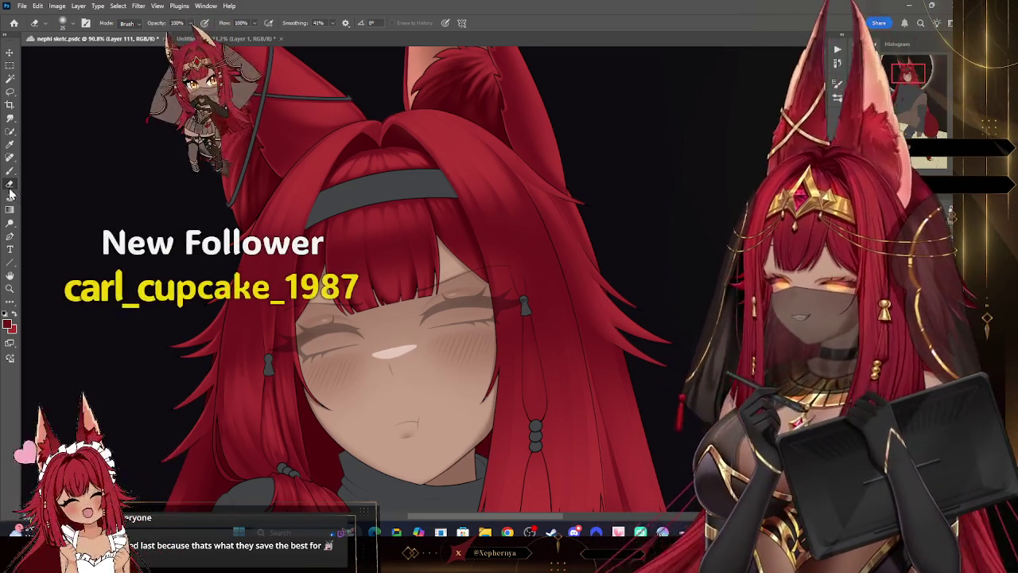
Step: Try eraser sizes between 15 and 30, then set the brush to about 15
key("bracketright")
key("bracketleft")
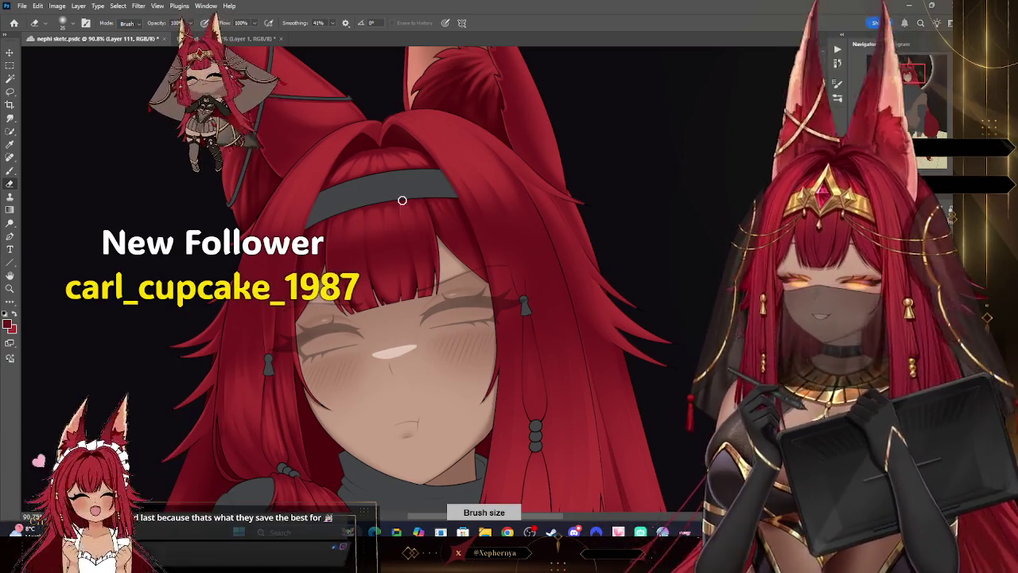
key("bracketleft")
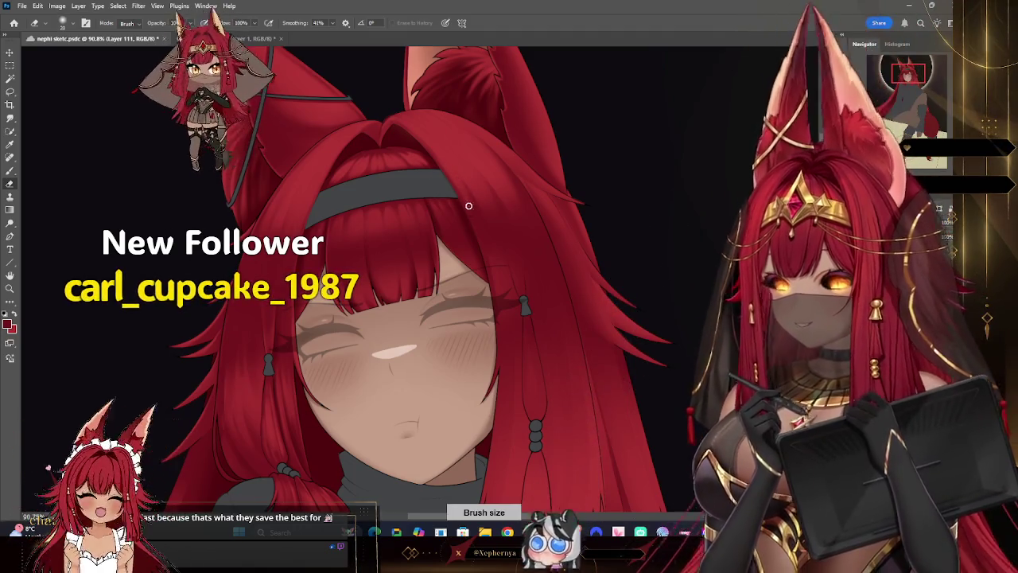
key("bracketright")
key("bracketright")
key("bracketright")
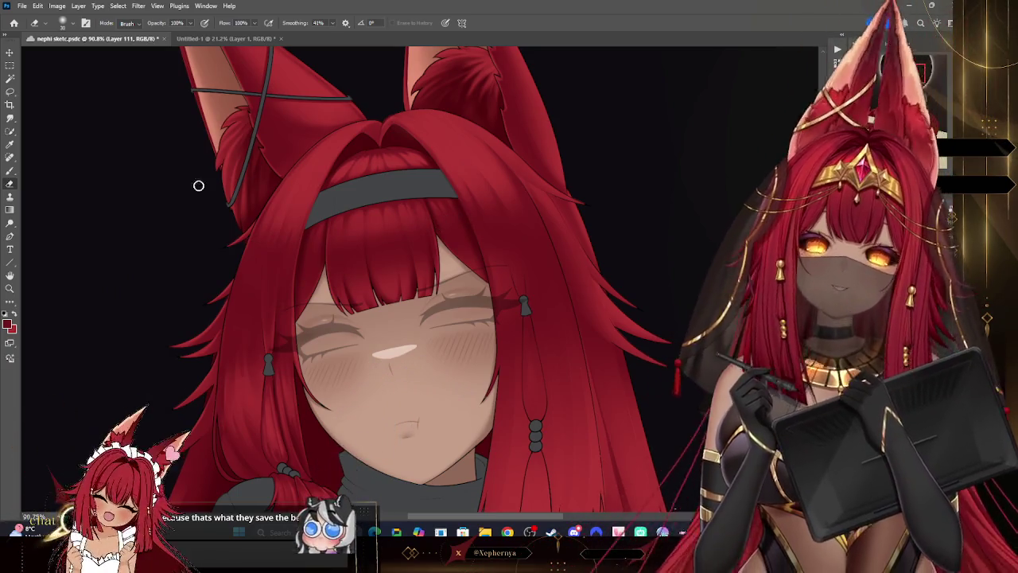
left_click(9, 170)
key("bracketright")
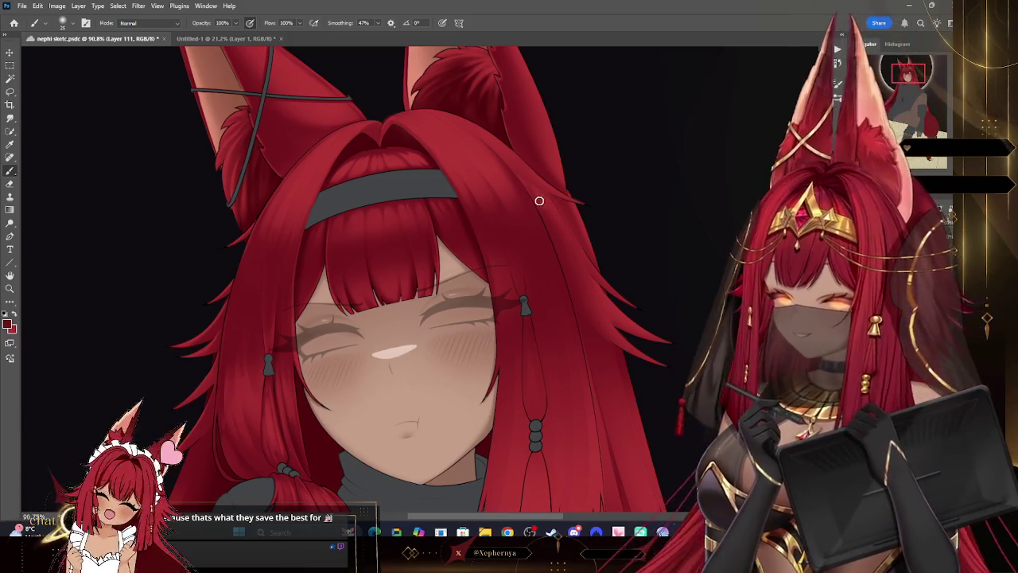
key("bracketleft")
key("bracketleft")
key("bracketleft")
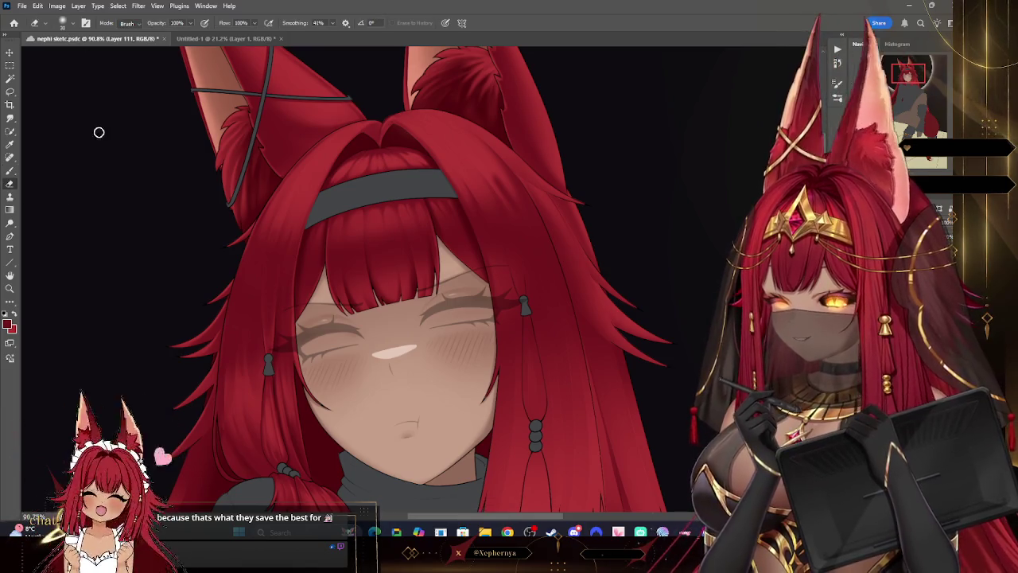
Step: Browse the brush tips again and fine-tune the eraser size
left_click(71, 24)
left_click(194, 223)
key("bracketleft")
key("bracketleft")
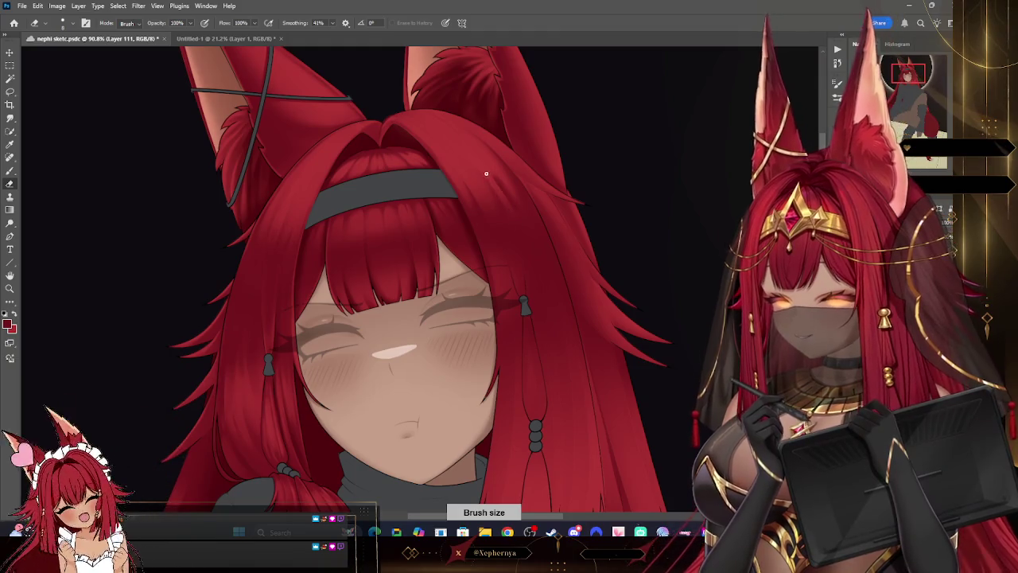
key("bracketright")
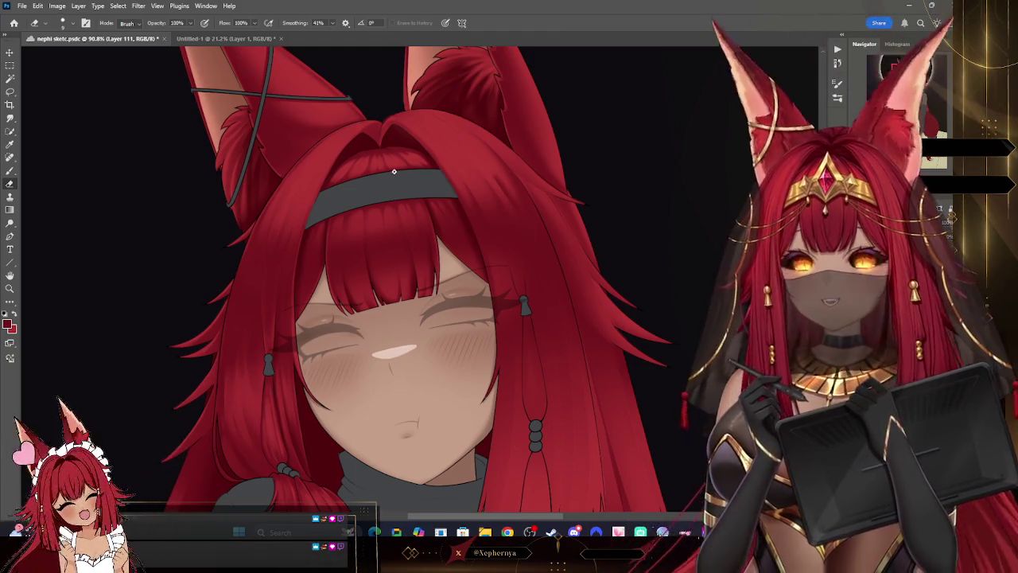
left_click(64, 23)
left_click(354, 82)
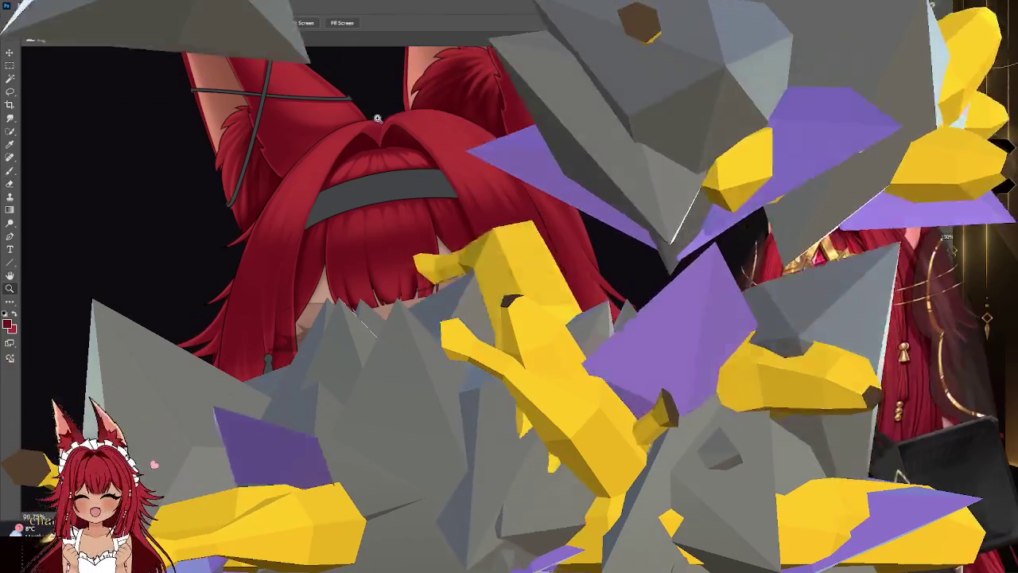
key("z")
left_click_drag(111, 238, 48, 238)
mouse_move(585, 167)
left_mouse_down()
mouse_move(637, 115)
mouse_move(649, 145)
mouse_move(558, 165)
left_mouse_up()
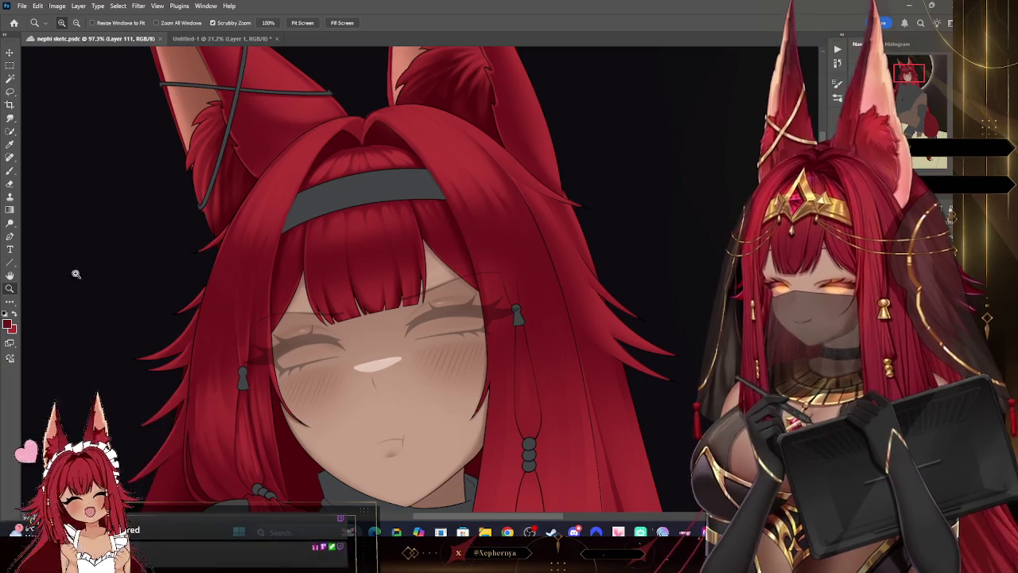
Step: Check the full figure, zoom to 109% on the headband hair, and try a new tip
left_click_drag(591, 200, 601, 197)
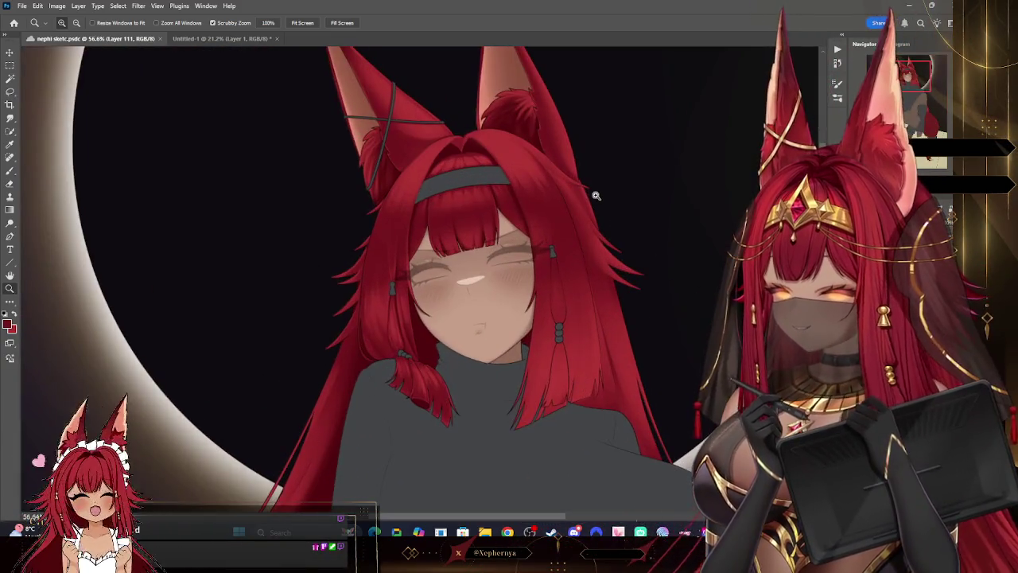
left_click_drag(552, 154, 611, 366)
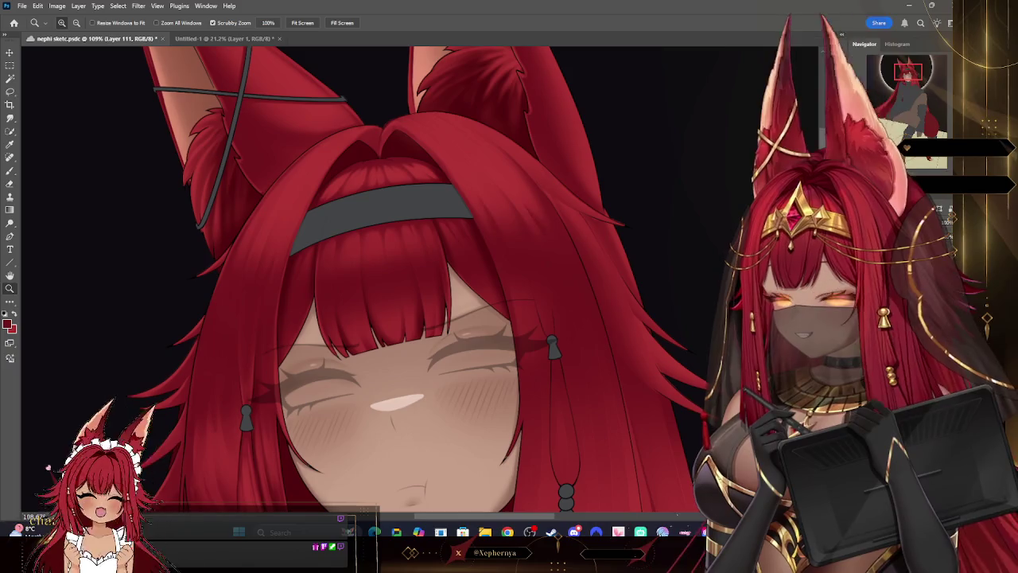
left_click(11, 172)
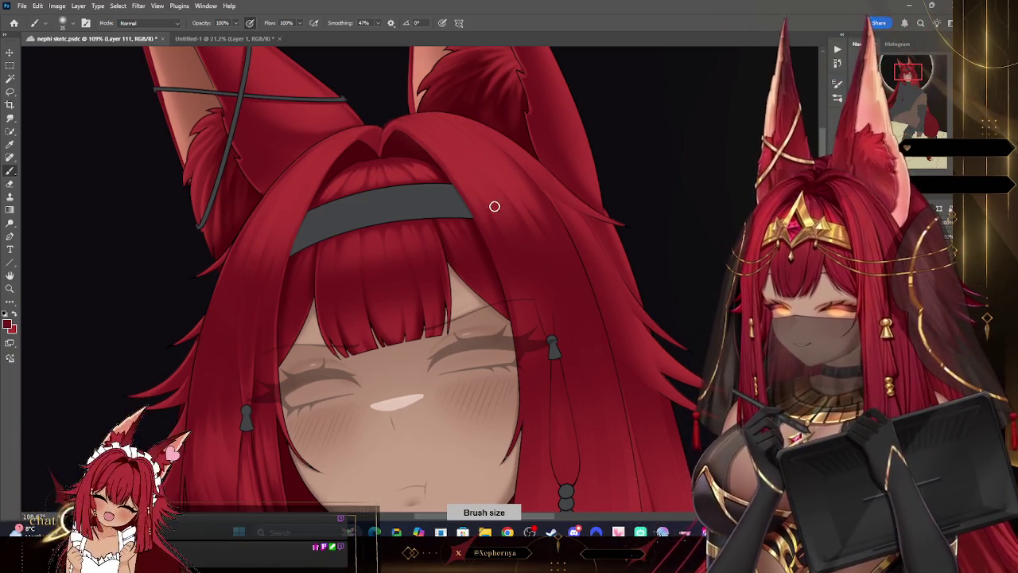
left_click(71, 23)
double_click(76, 213)
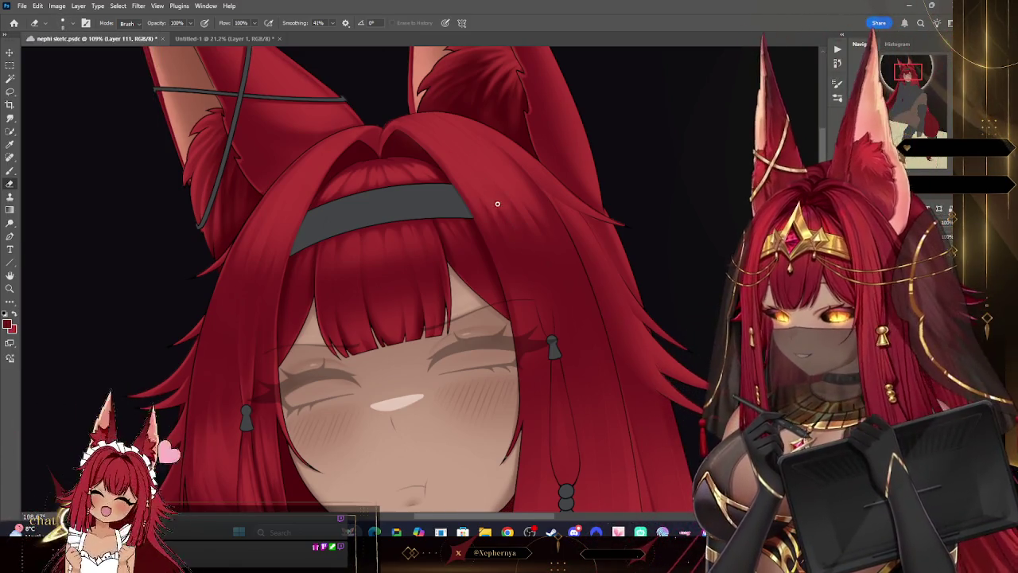
Step: Choose the Soft Round Pressure Opacity and Flow tip at 25 px, 0% hardness
left_click(66, 23)
double_click(75, 153)
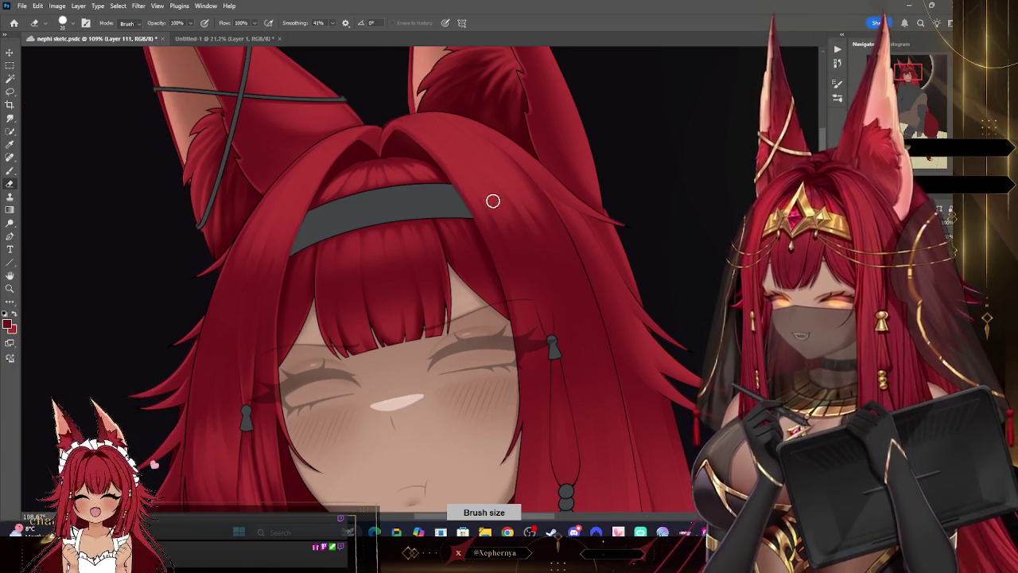
left_click(72, 23)
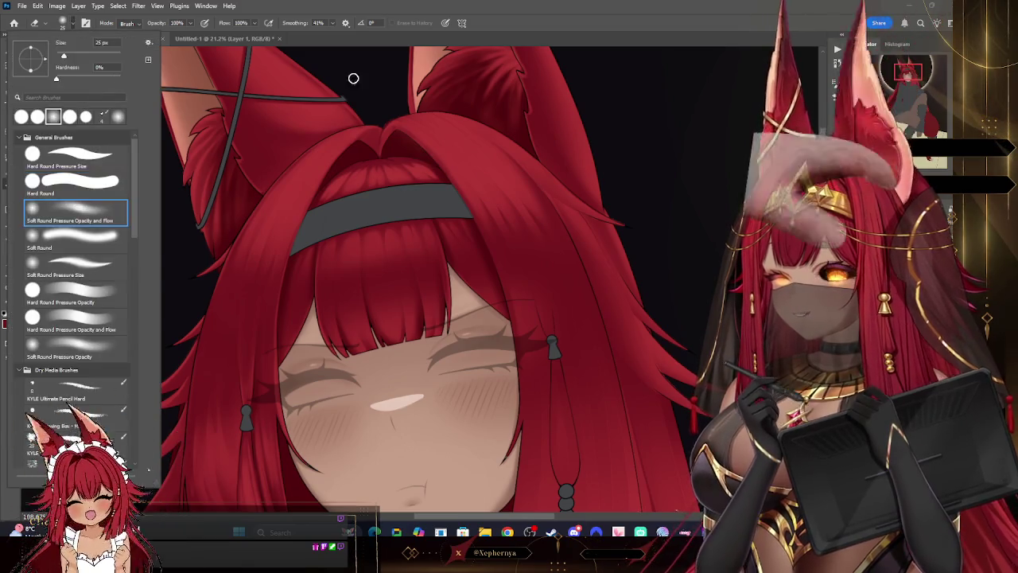
left_click(339, 81)
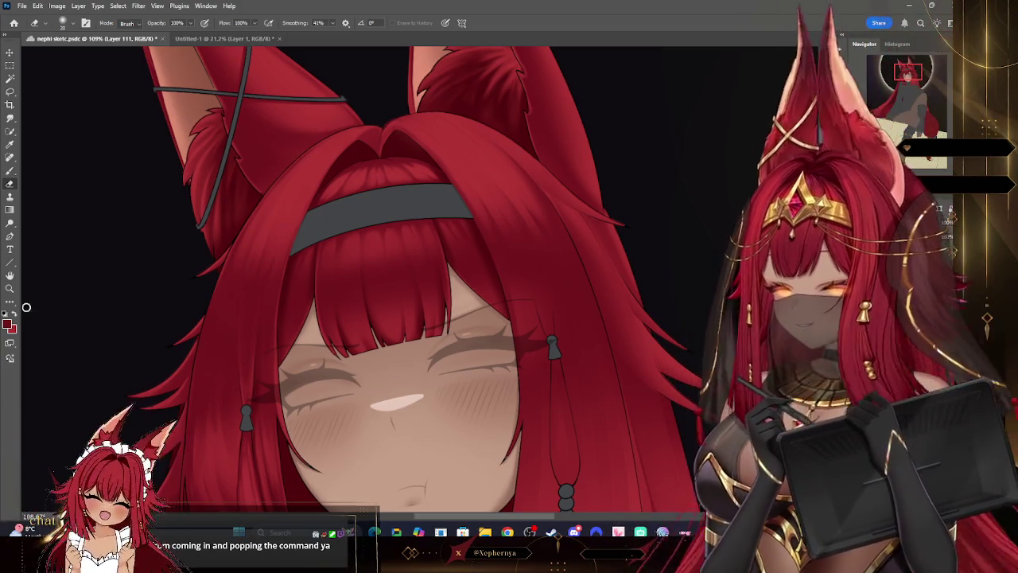
Step: Zoom out to check the composition, return to the face, and raise the brush from 70 to 90
left_click(9, 288)
left_click(525, 156, "alt")
left_click_drag(526, 157, 620, 200)
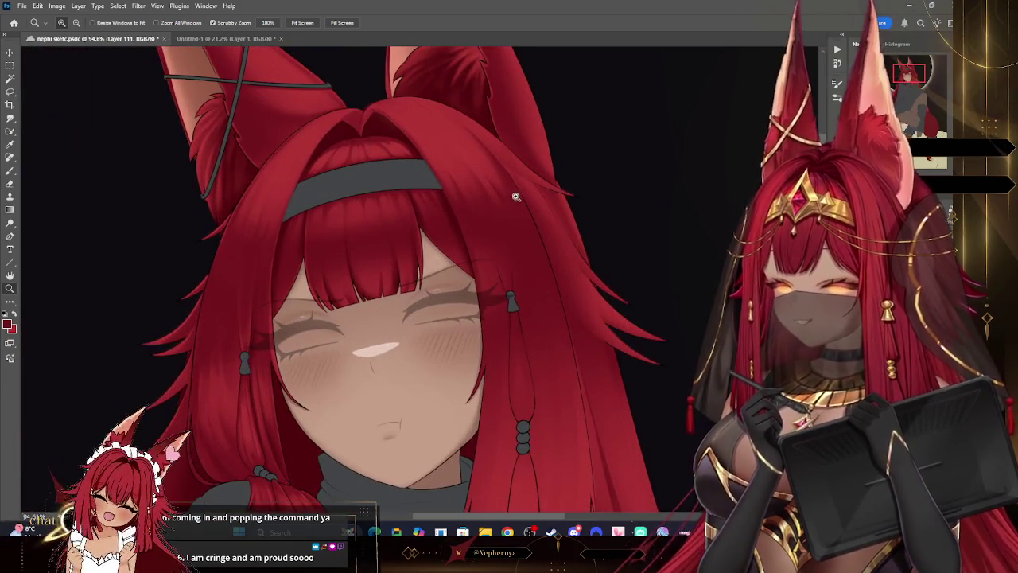
mouse_move(516, 197)
left_mouse_down()
mouse_move(500, 188)
mouse_move(510, 174)
left_mouse_up()
left_click_drag(521, 247, 523, 252)
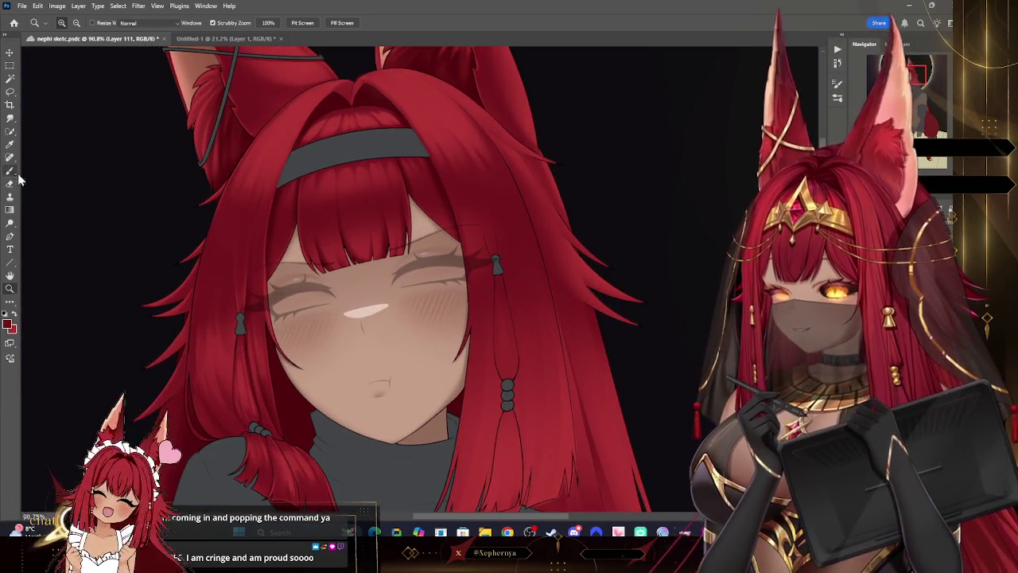
left_click(12, 171)
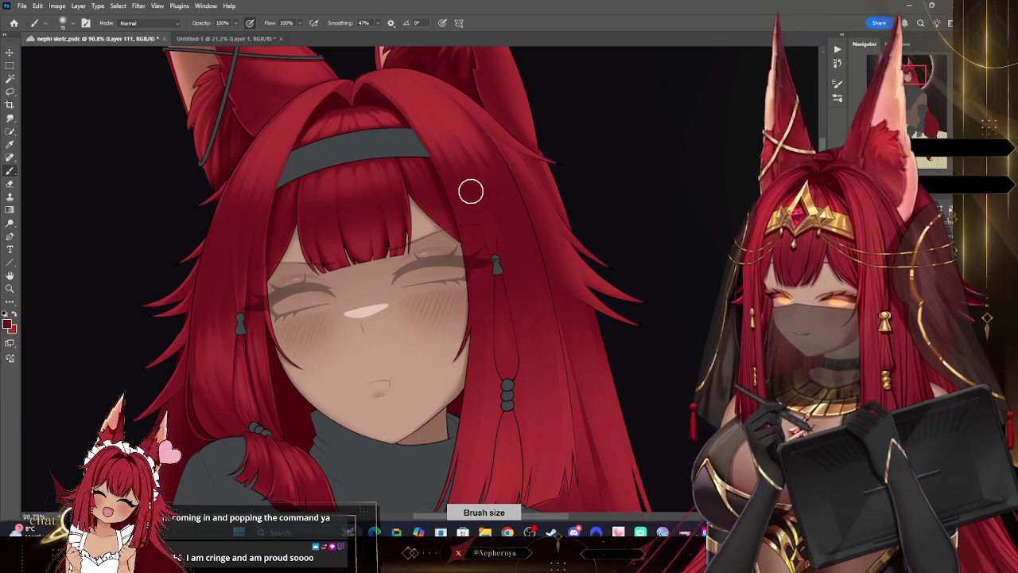
key("bracketright")
key("bracketright")
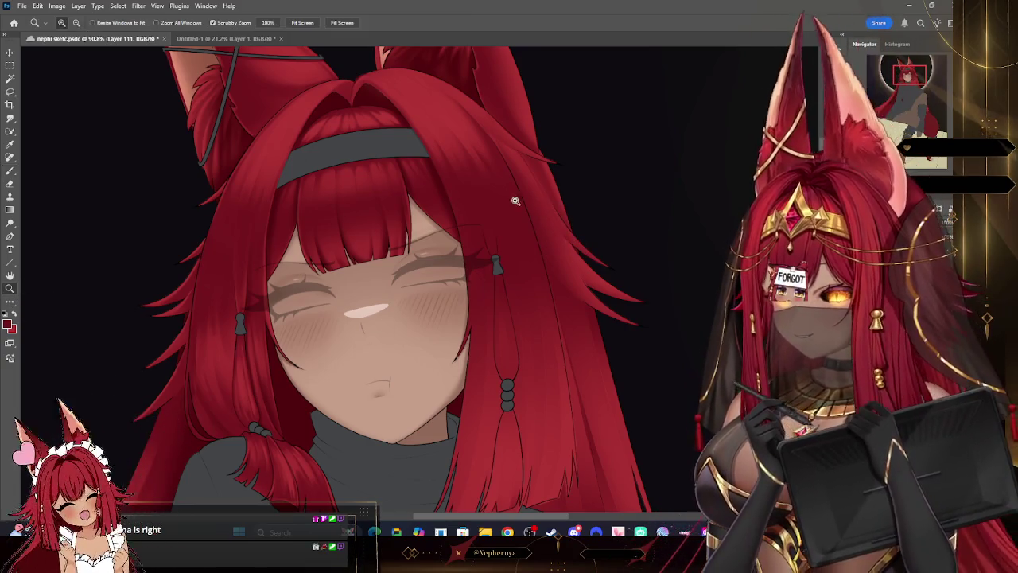
Step: Zoom to 121% on the shoulder hair lock and shrink the Eraser to about 10 px
scroll(502, 200, "down", 3)
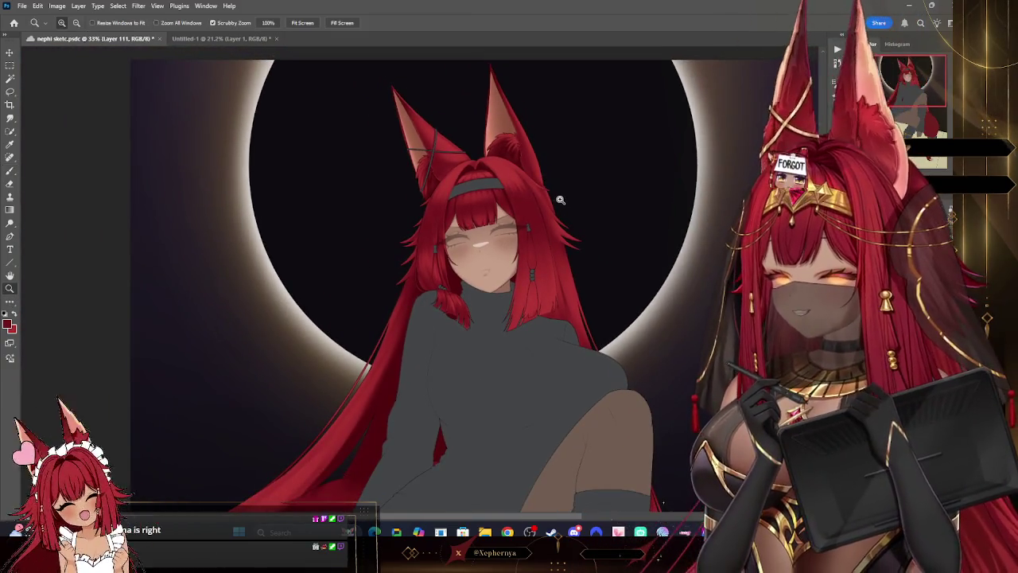
scroll(560, 201, "up", 1)
scroll(509, 223, "up", 1)
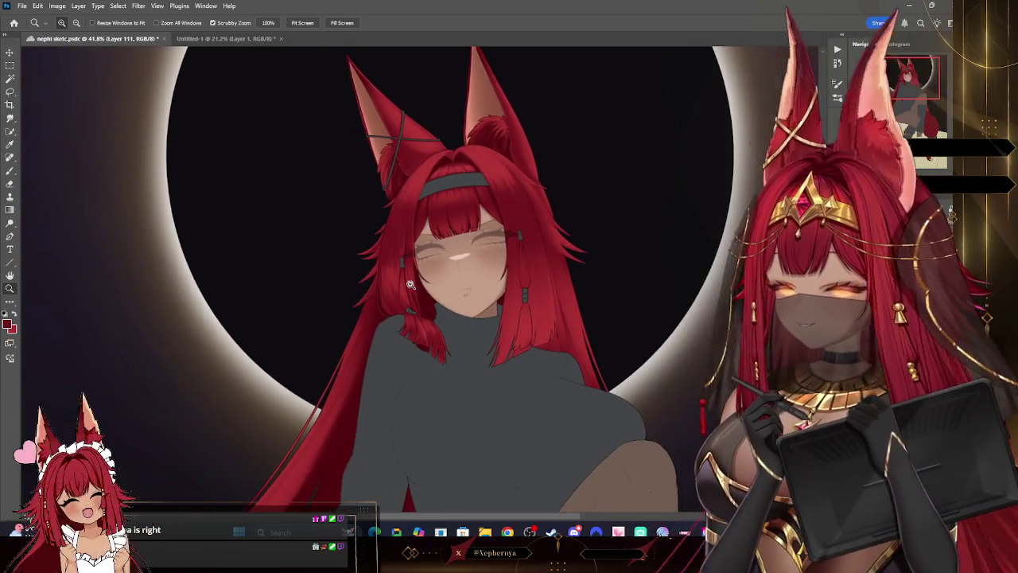
scroll(444, 256, "up", 2)
left_click_drag(444, 256, 609, 401)
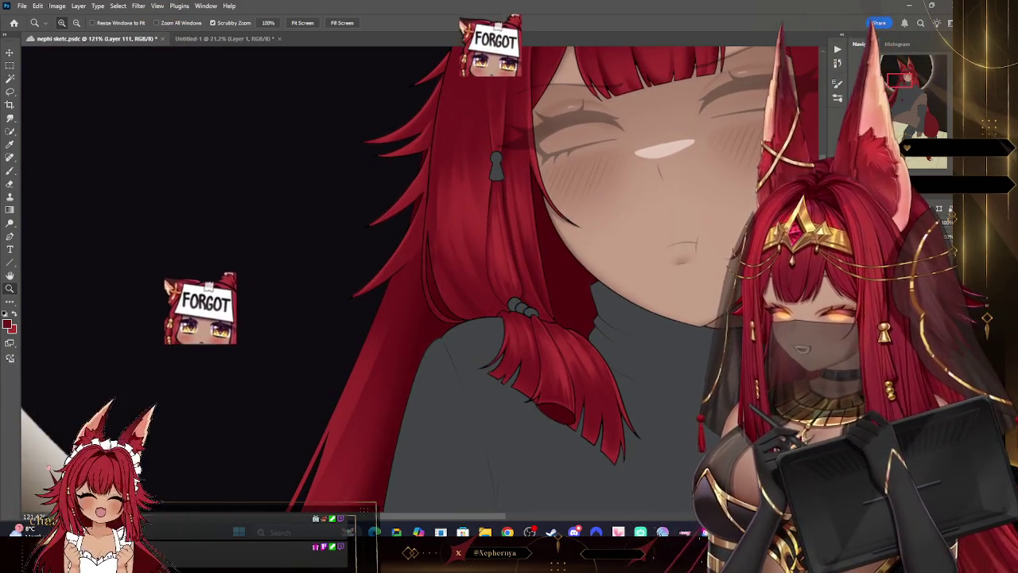
key("e")
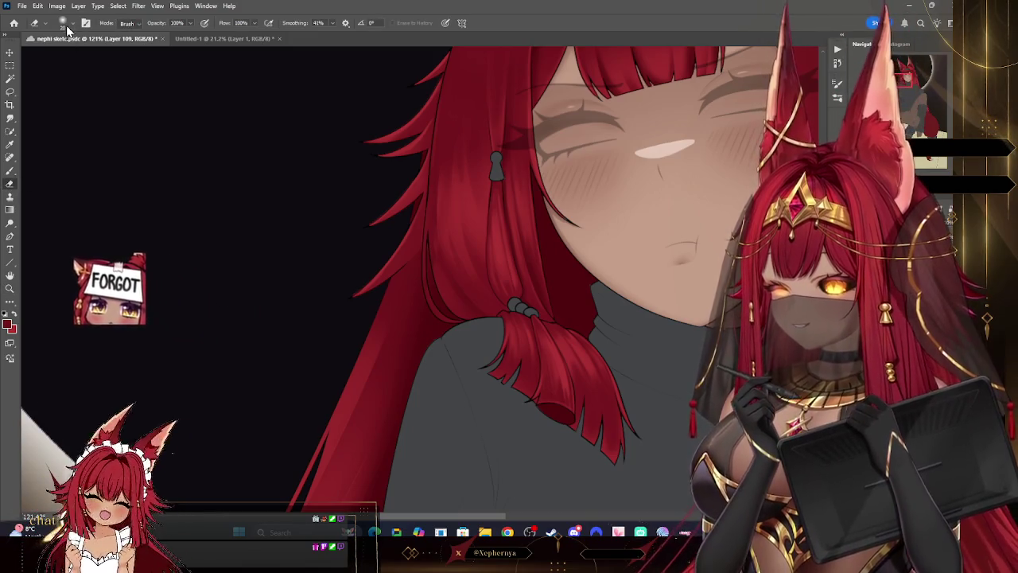
key("bracketleft")
key("bracketleft")
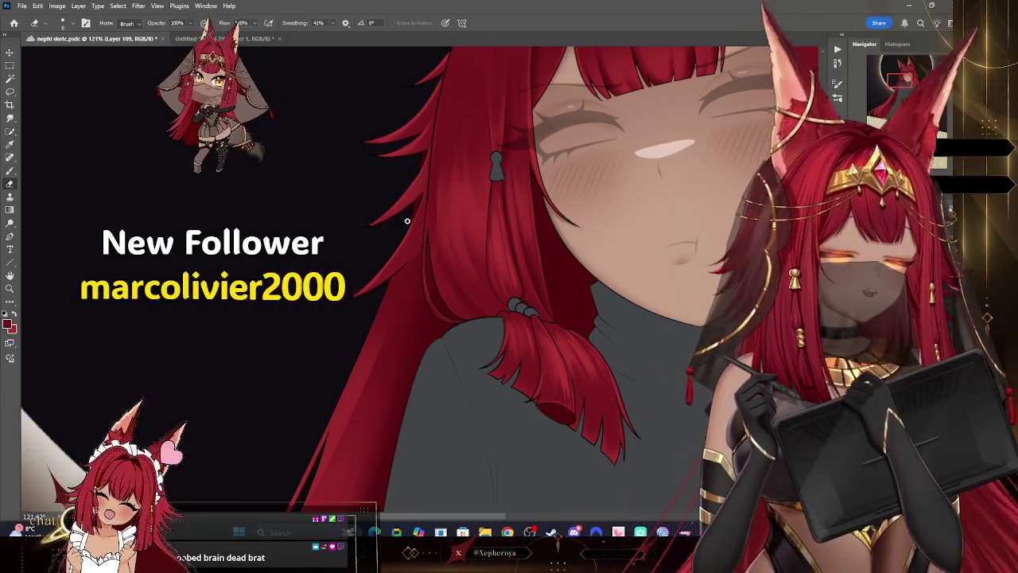
key("bracketleft")
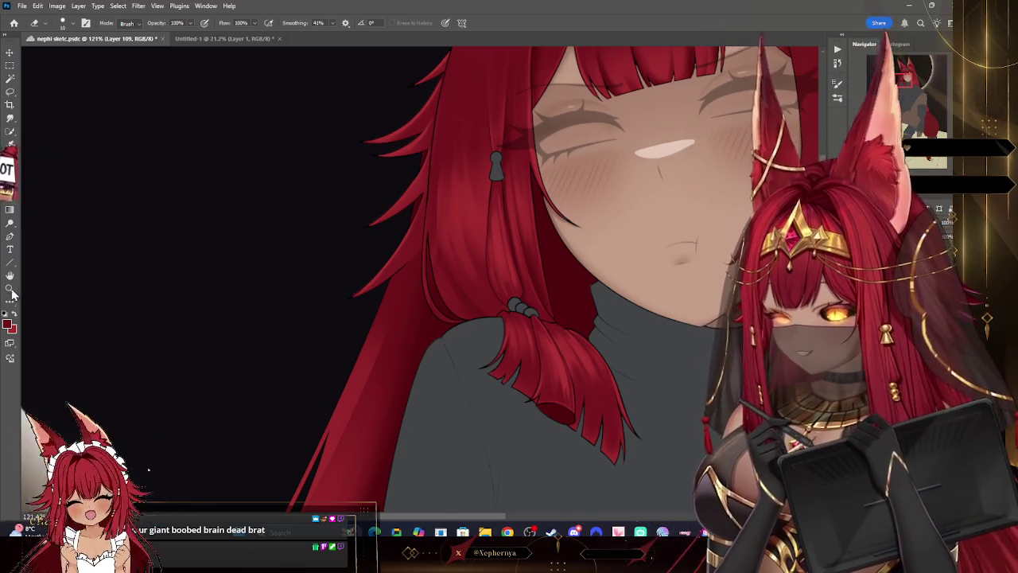
Step: Zoom in on the chin and neck, switch to Layer 108, and undo a brush stroke
key("z")
mouse_move(636, 208)
left_mouse_down()
mouse_move(571, 207)
mouse_move(582, 235)
left_mouse_up()
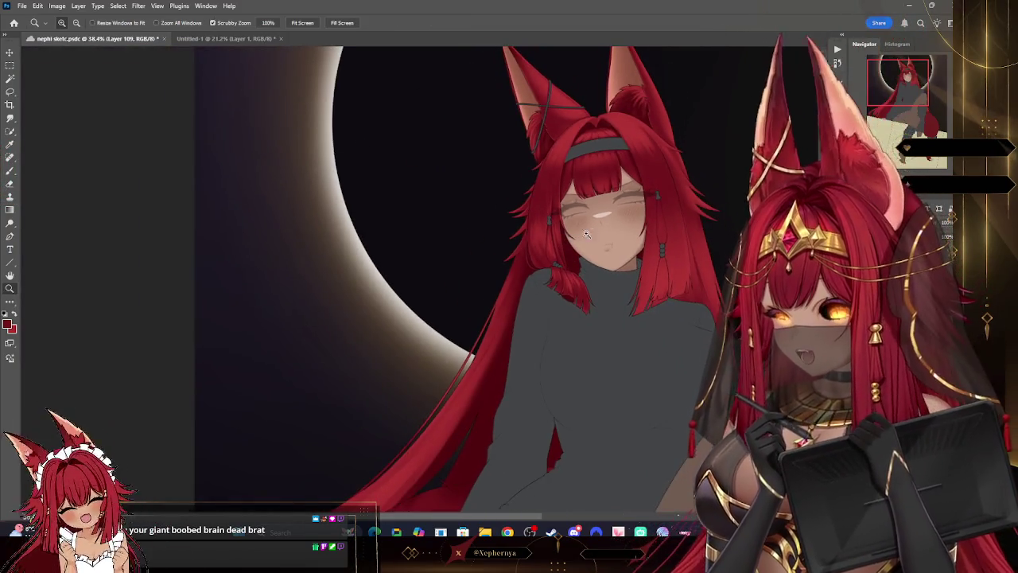
mouse_move(679, 253)
left_mouse_down()
mouse_move(593, 313)
mouse_move(674, 413)
left_mouse_up()
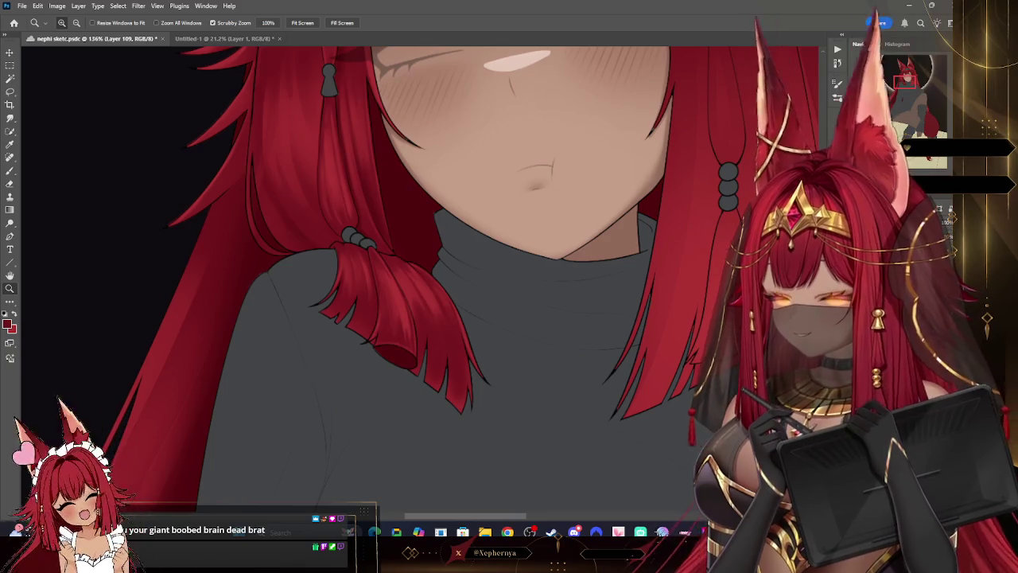
key("alt+bracketleft")
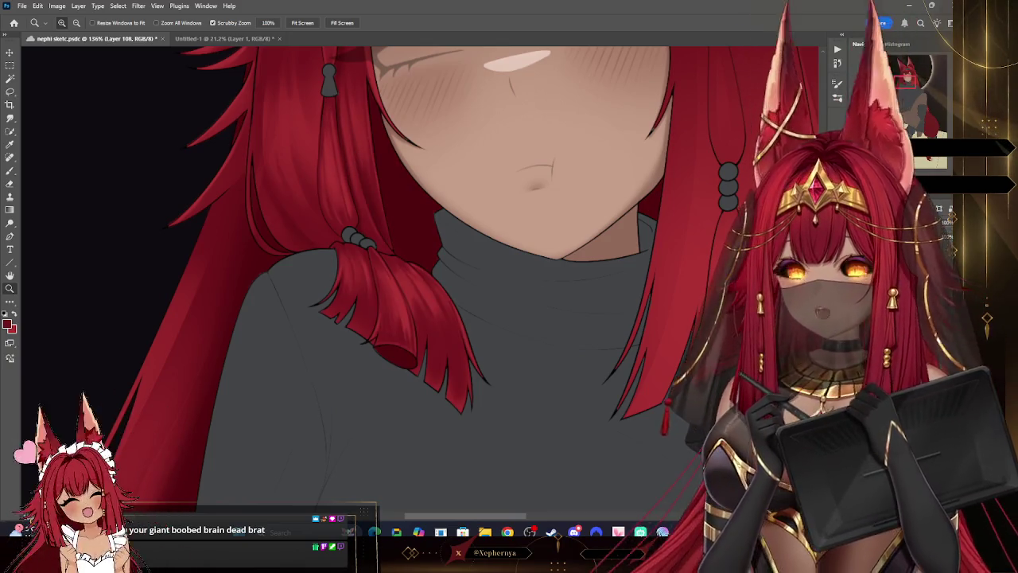
left_click(9, 170)
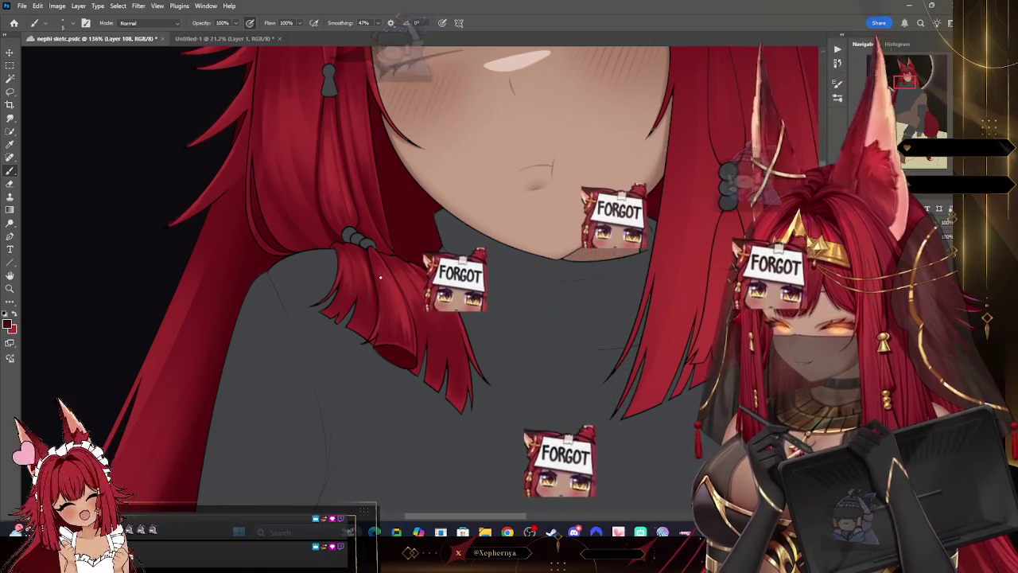
key("ctrl+z")
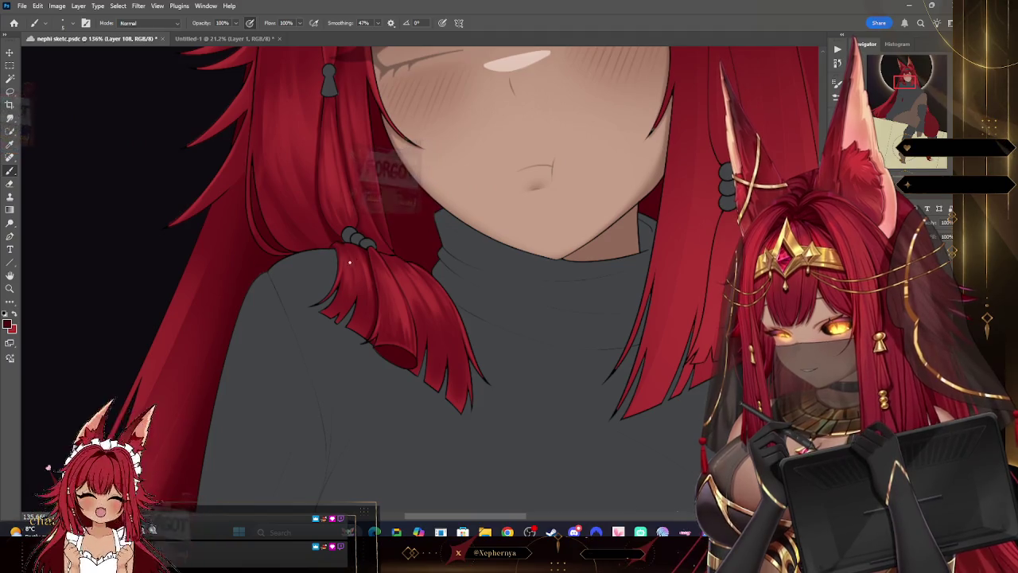
Step: Zoom out to about 26% to see the whole artwork, then back in on the face and torso
key("z")
scroll(497, 190, "down", 5)
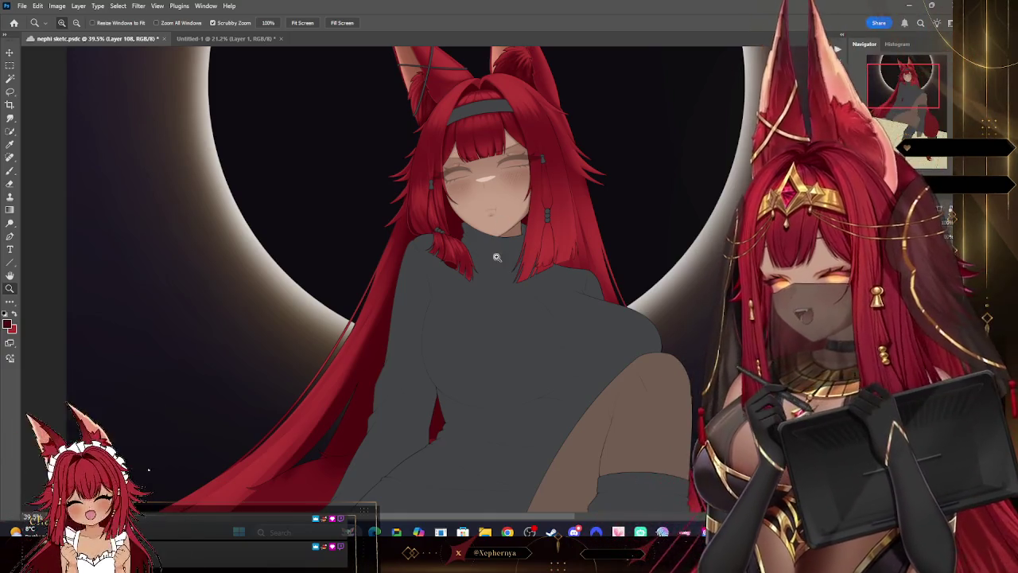
left_click_drag(495, 255, 483, 260)
left_click_drag(468, 310, 225, 228)
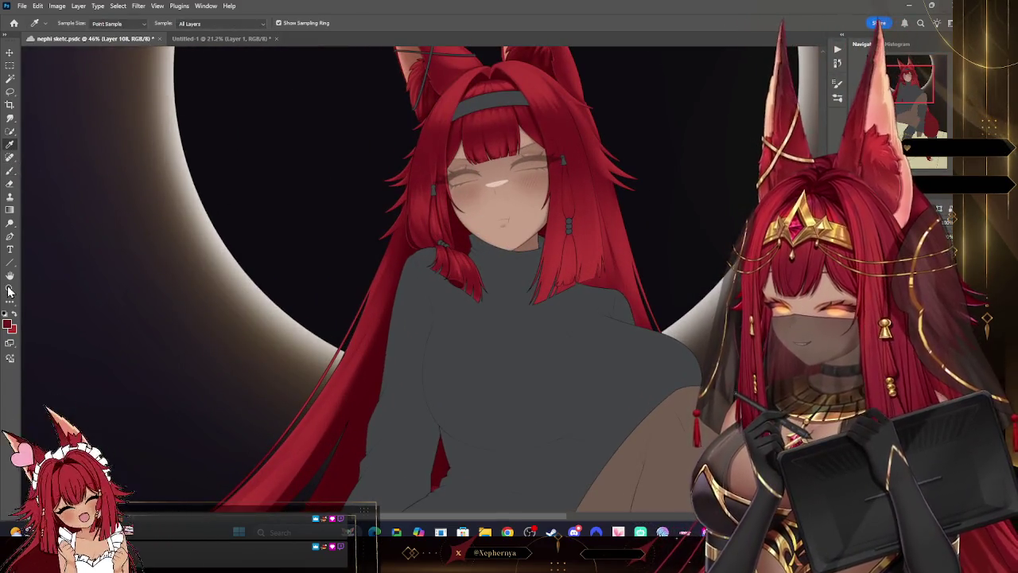
Step: Zoom out to show the whole character and eclipse, then apply Layer > Merge Down
left_click_drag(495, 246, 541, 292)
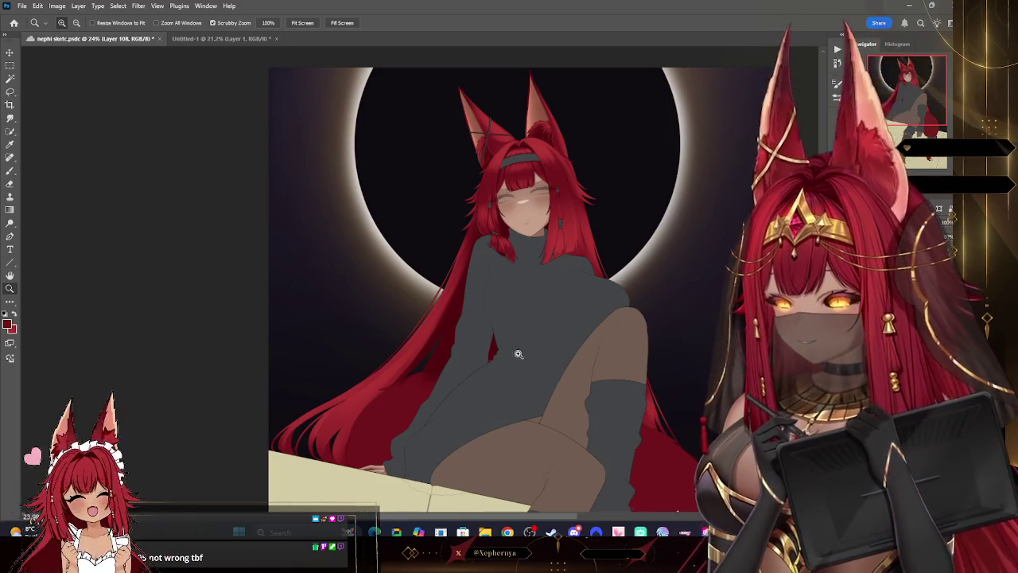
left_click(78, 6)
left_click(117, 359)
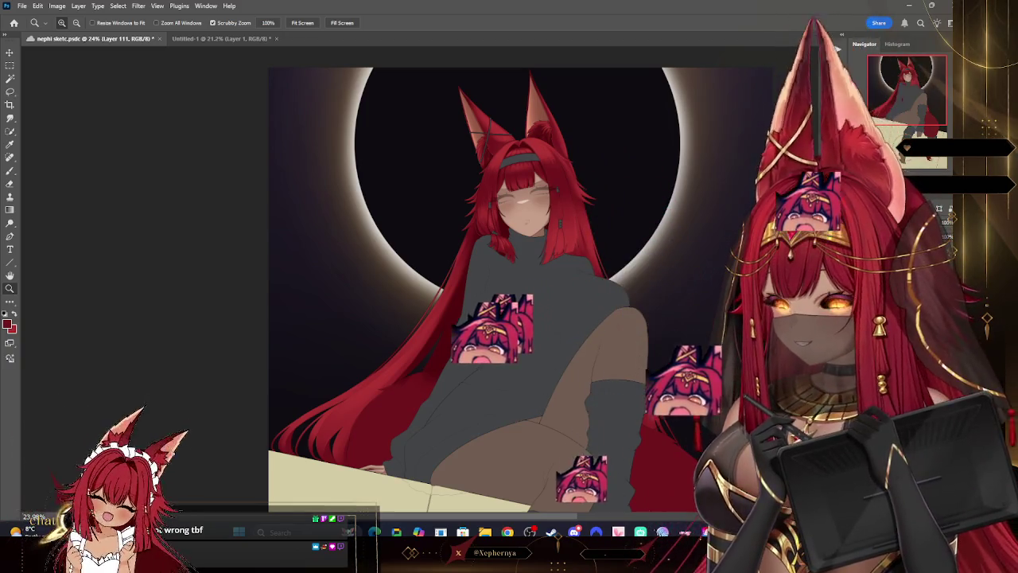
Step: Apply Layer > Merge Down (Ctrl+E) again to combine the next layer with the one below
left_click(79, 15)
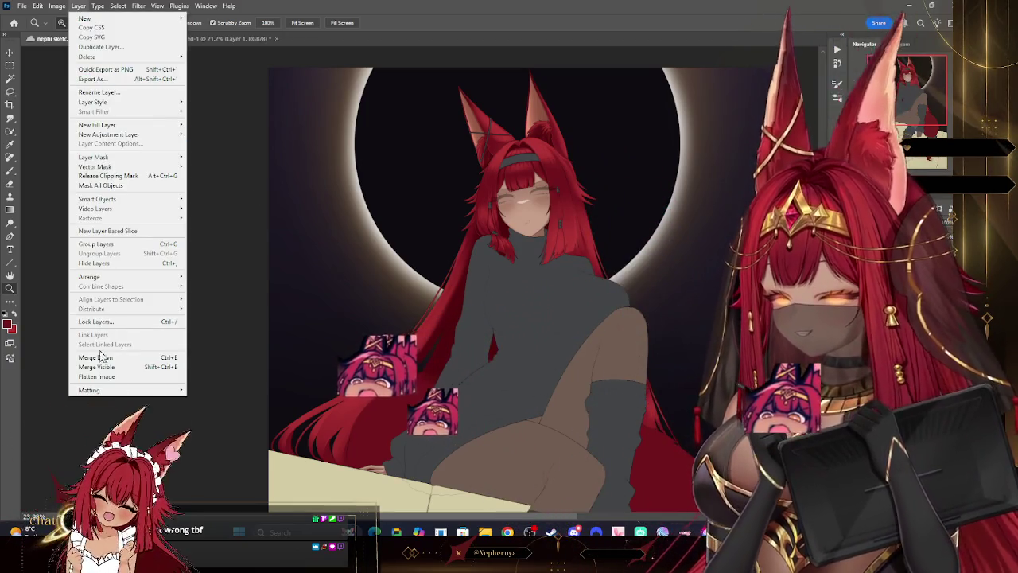
left_click(102, 358)
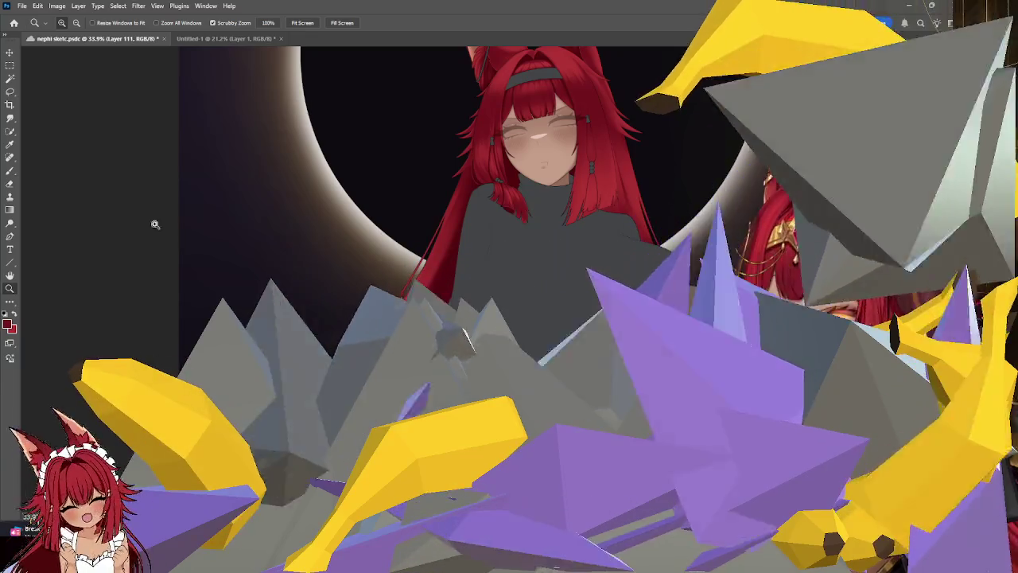
Step: Paint darker shading on the left hair with a 175–300 px brush, then zoom out to the whole figure
key("b")
key("bracketright")
key("bracketright")
key("bracketright")
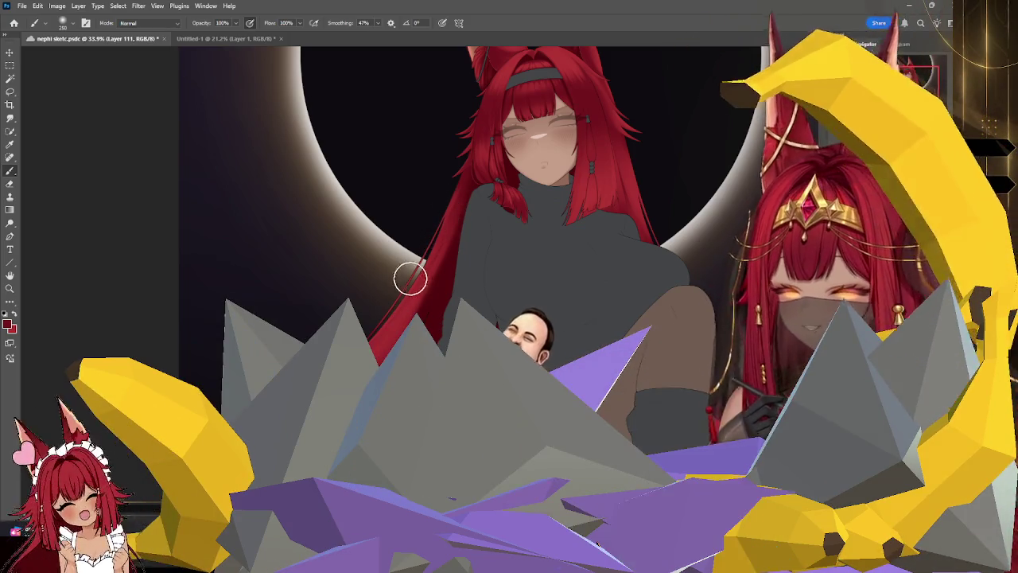
key("bracketleft")
key("bracketleft")
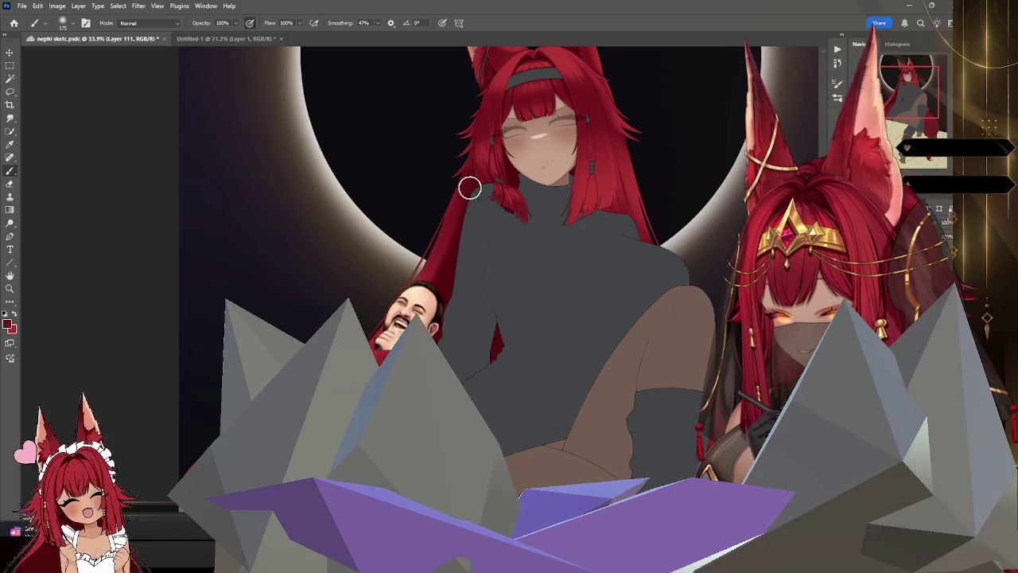
key("bracketright")
key("bracketright")
key("bracketright")
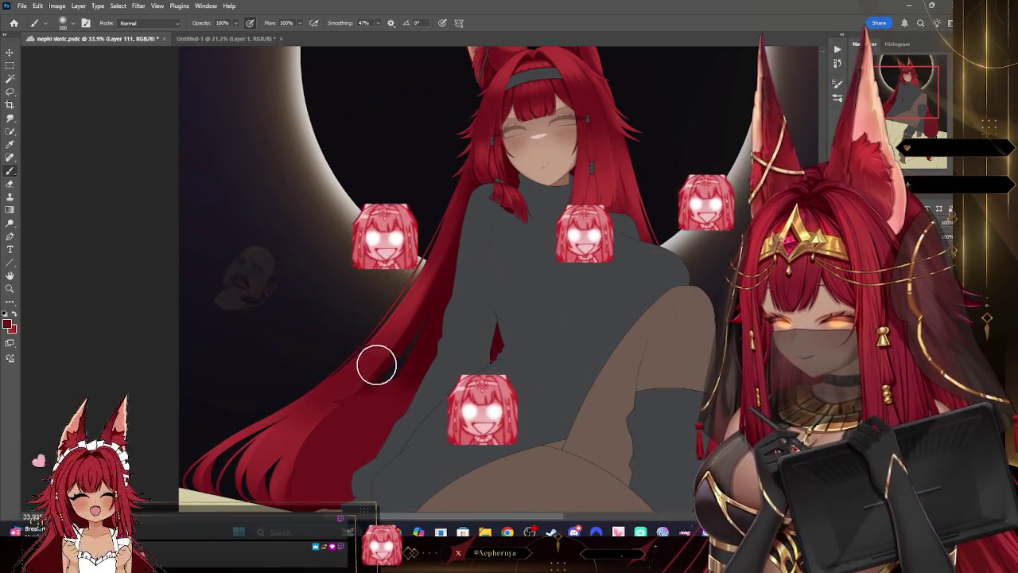
key("bracketleft")
key("bracketleft")
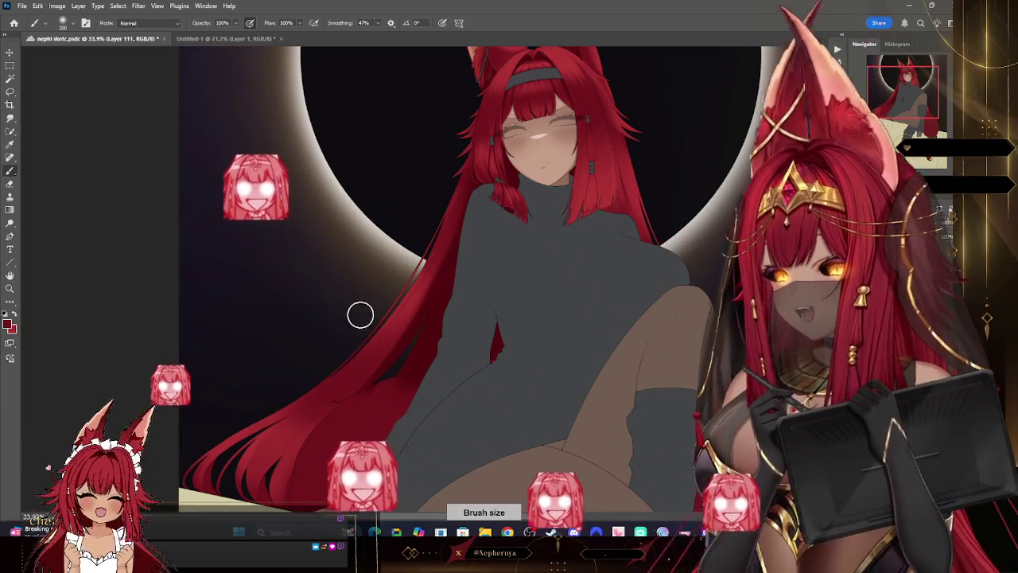
key("bracketright")
key("bracketright")
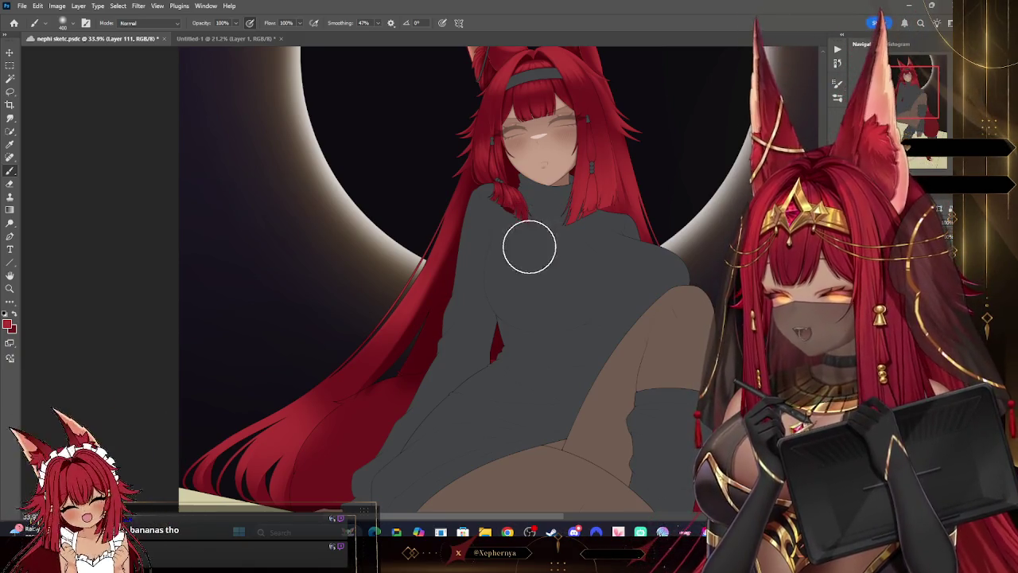
left_click(11, 288)
left_click_drag(546, 224, 554, 260)
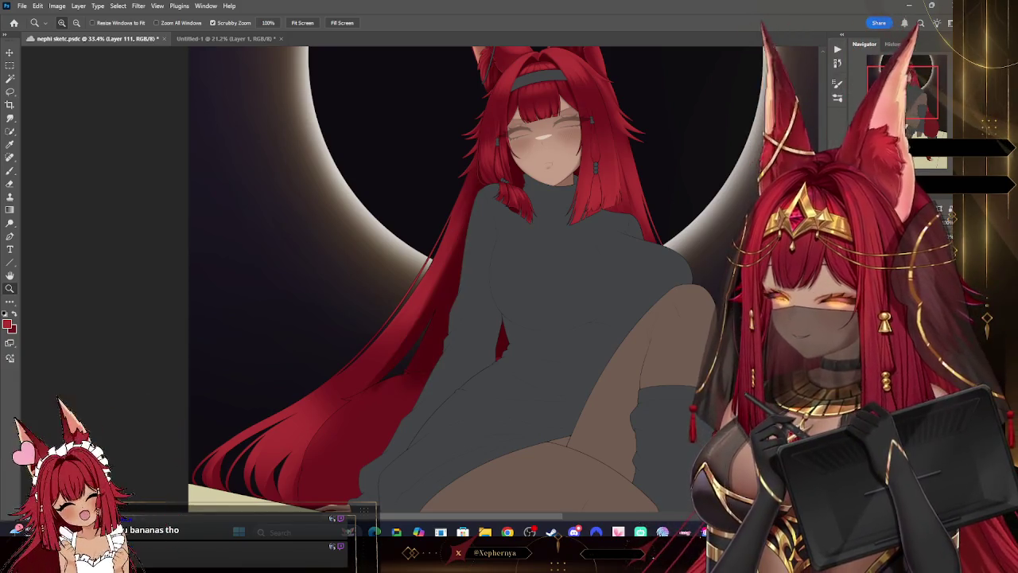
Step: Collapse the side panels and zoom to 67% on the torso and shoulder hair
left_click(842, 35)
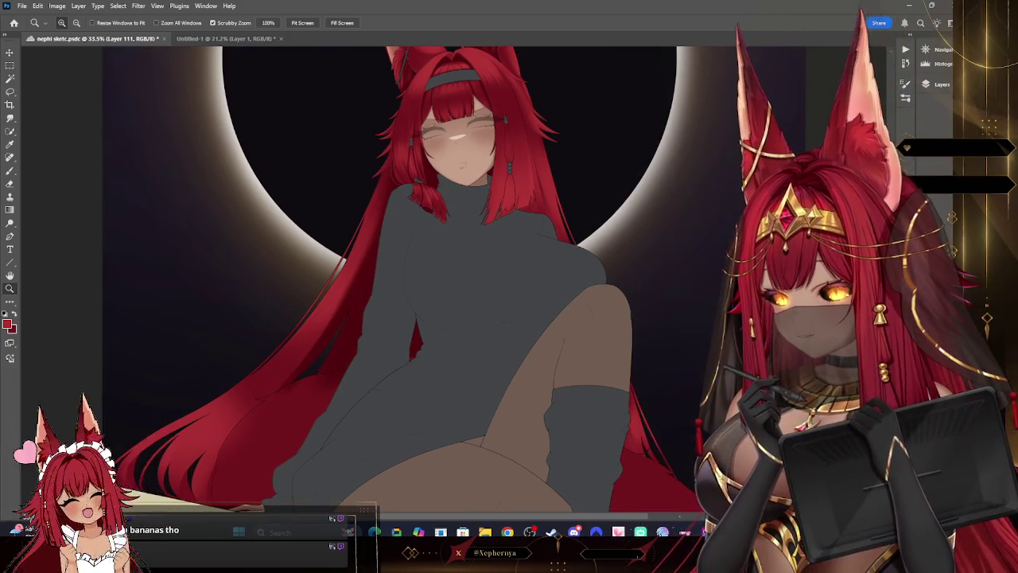
left_click(939, 49)
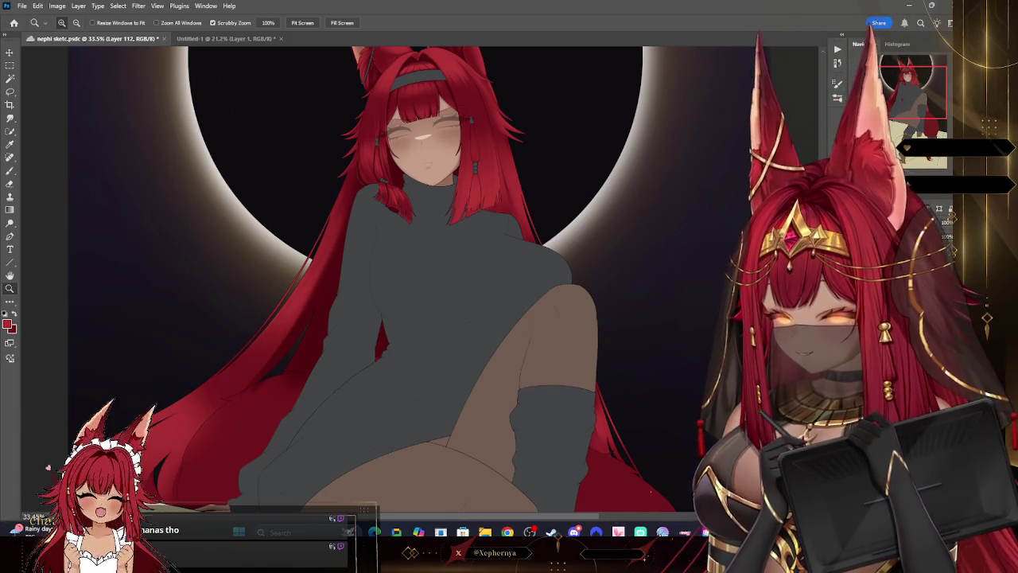
left_click(323, 220)
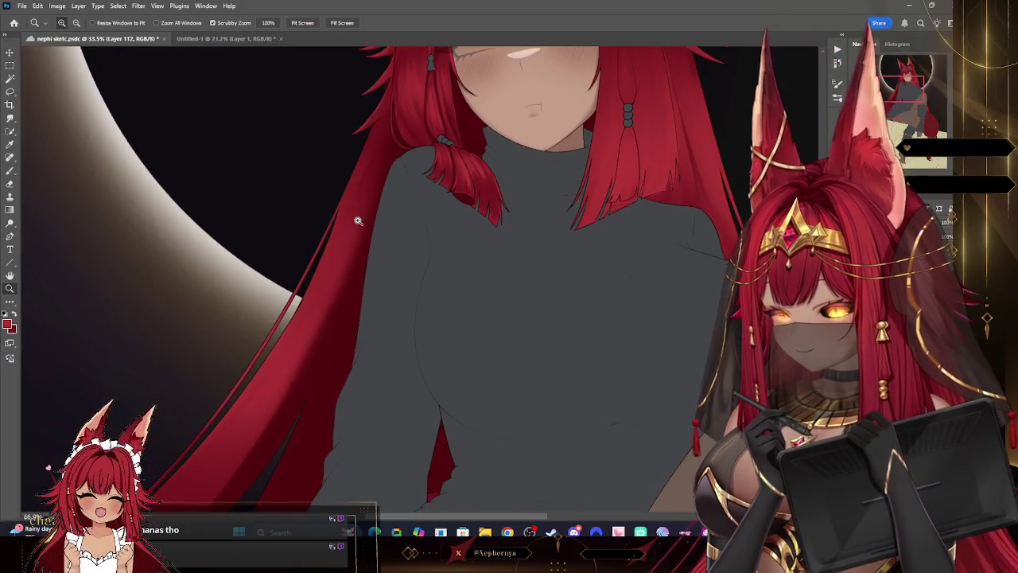
Step: Paint and erase thin loose strands along the shoulder hair with small Brush and Eraser tips
key("b")
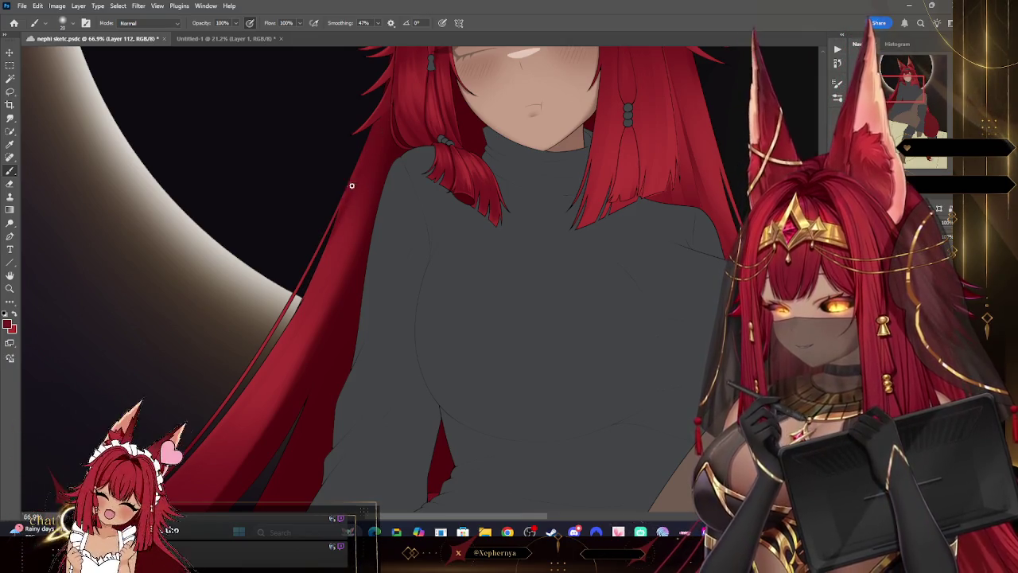
right_click(35, 203)
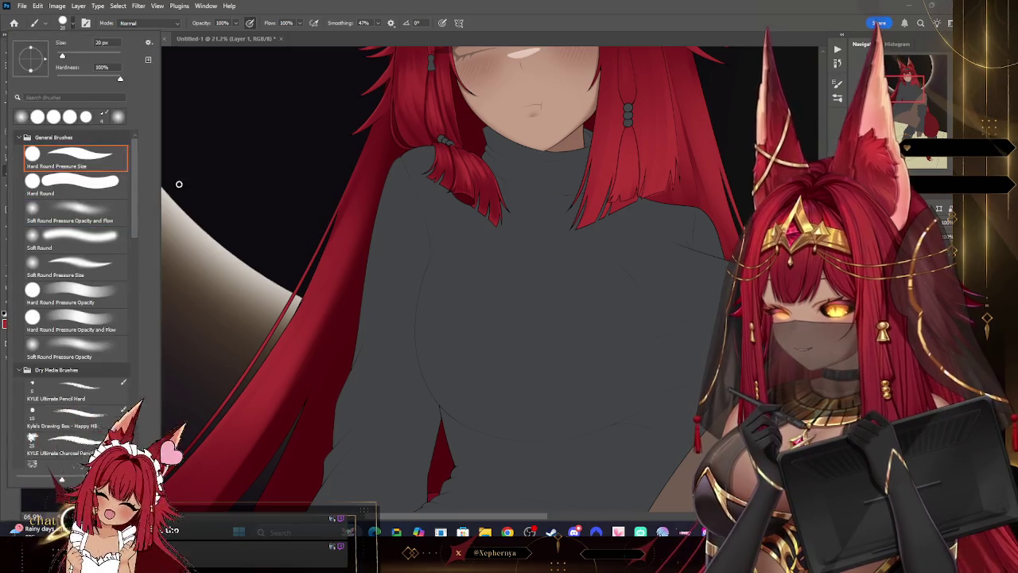
key("Escape")
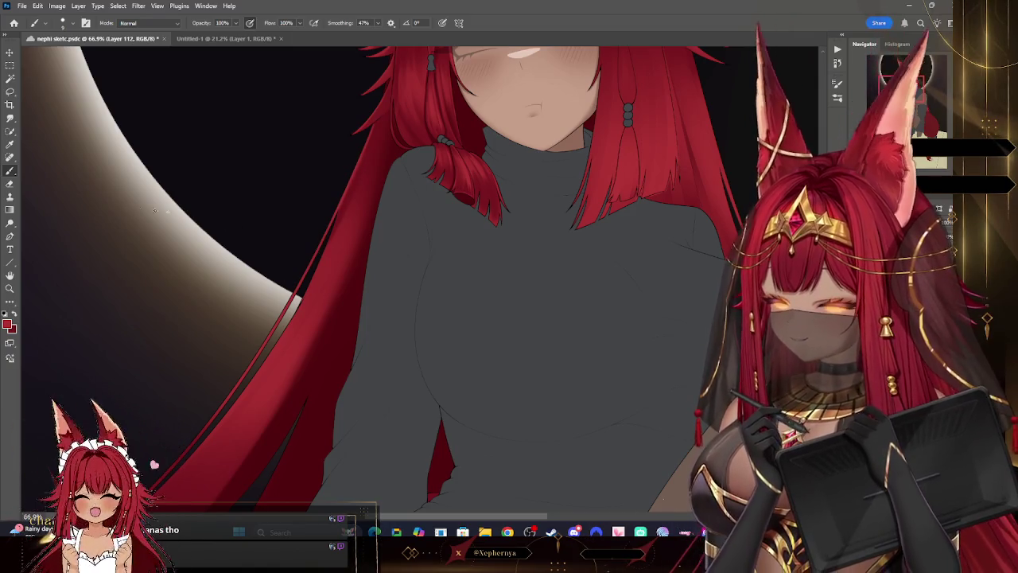
left_click(9, 185)
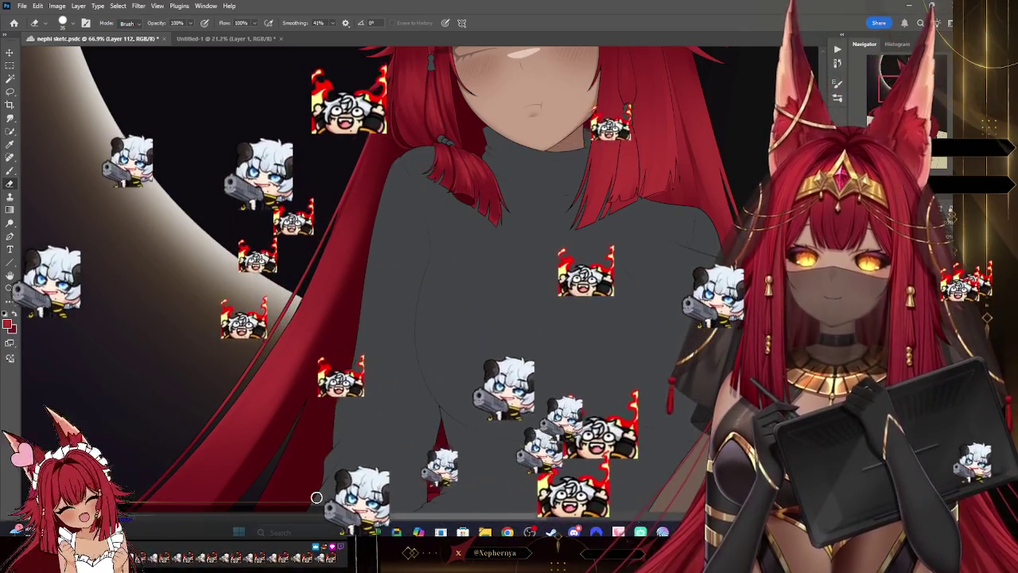
left_click(10, 170)
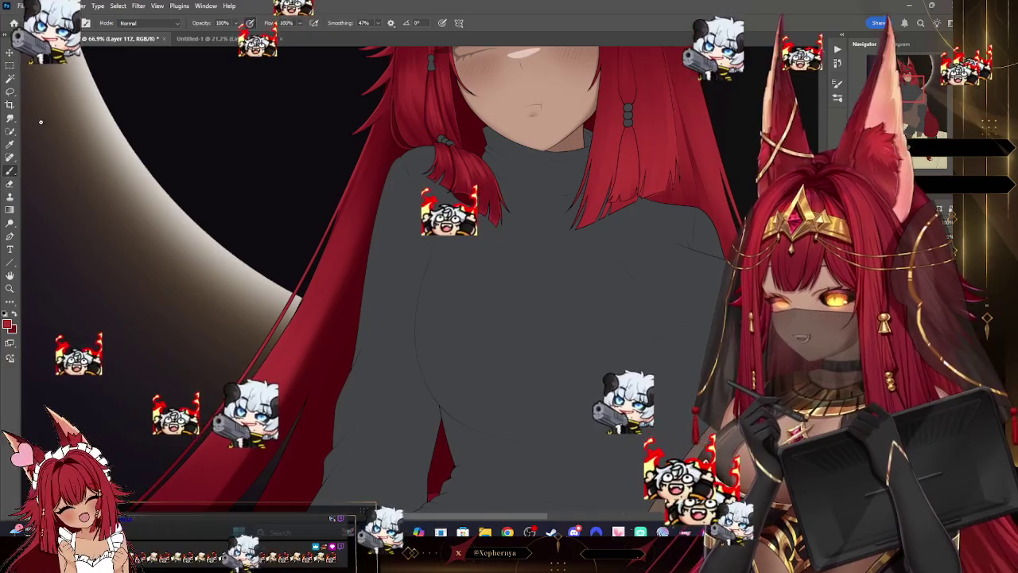
right_click(35, 132)
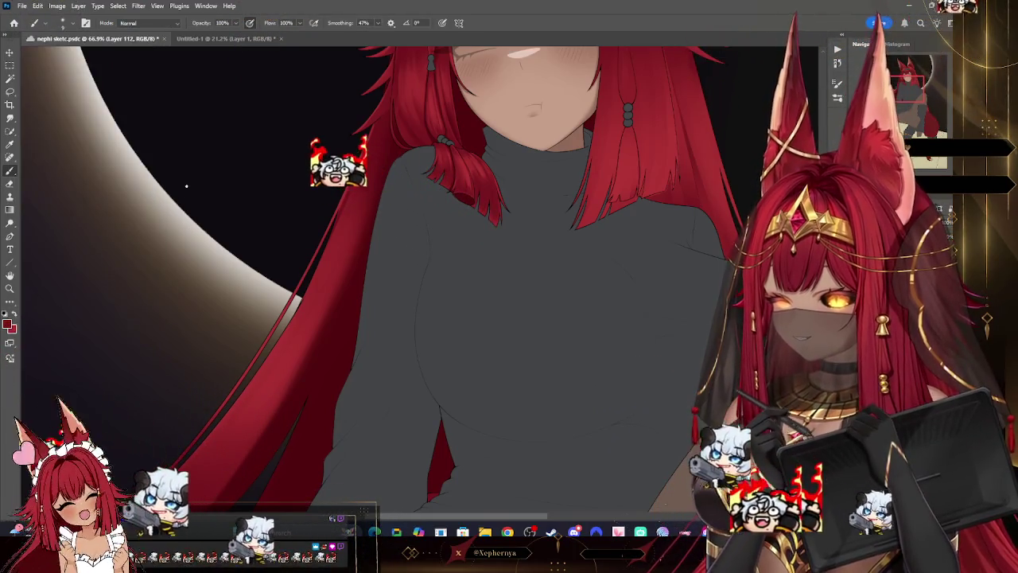
key("bracketleft")
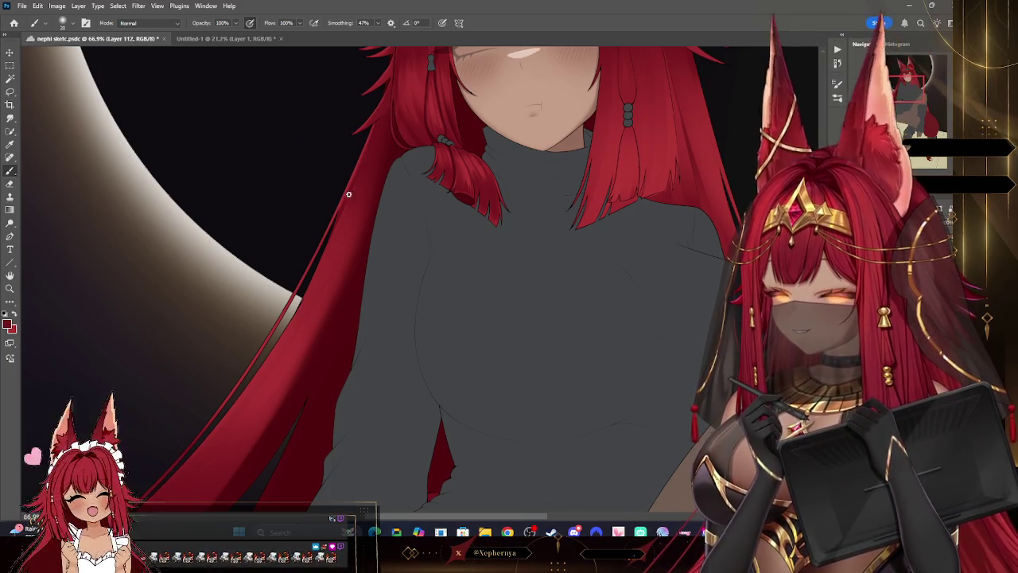
Step: Make Layer 103 active and zoom out from 138% to about 48.6% to see the whole figure
key("z")
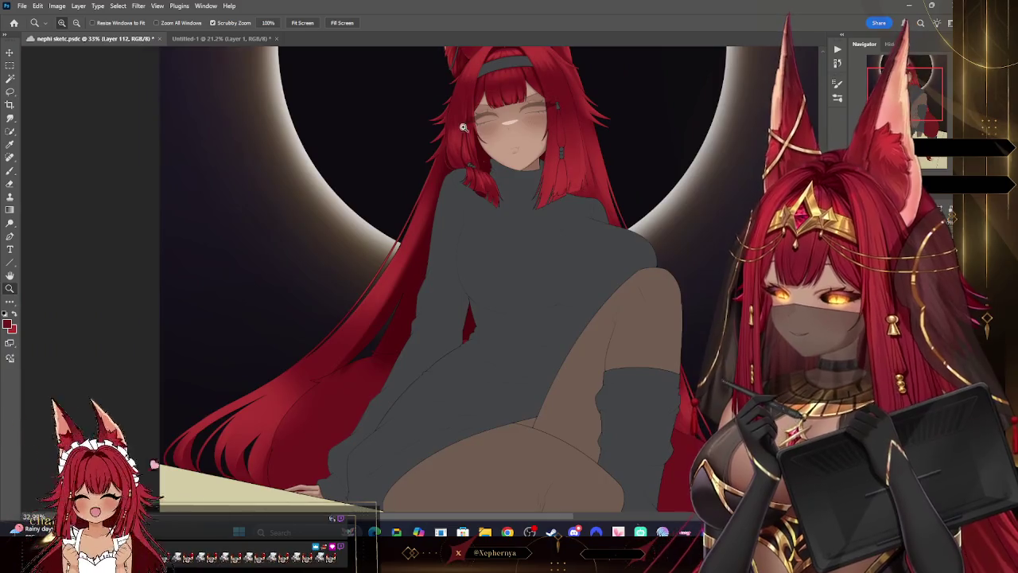
left_click(516, 158)
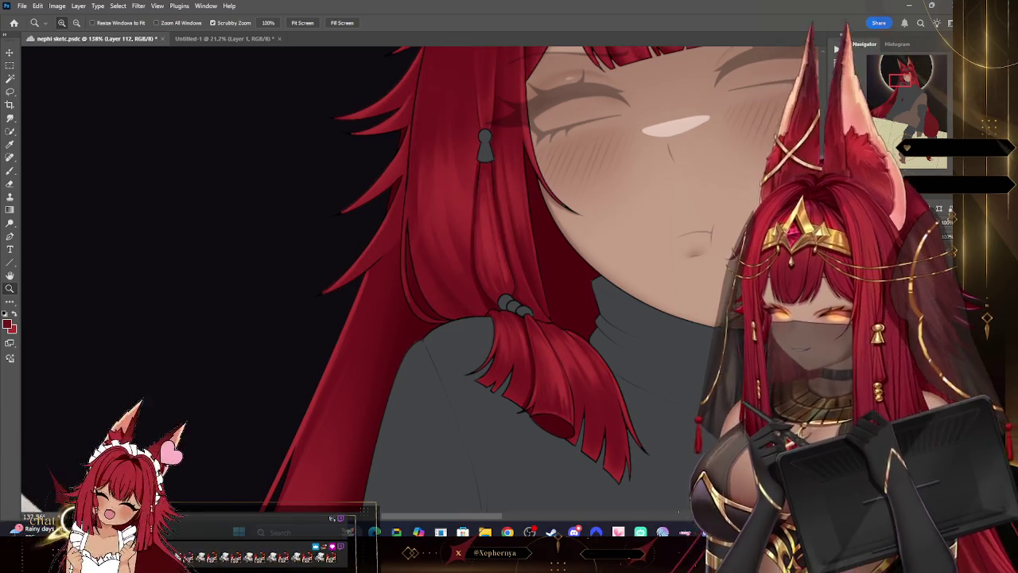
left_click(915, 262)
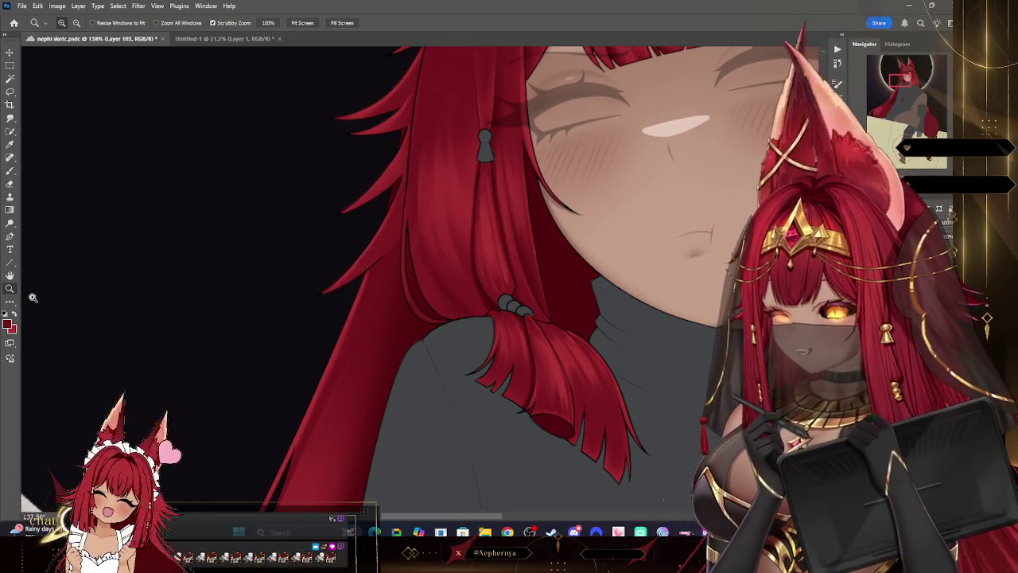
left_click(10, 170)
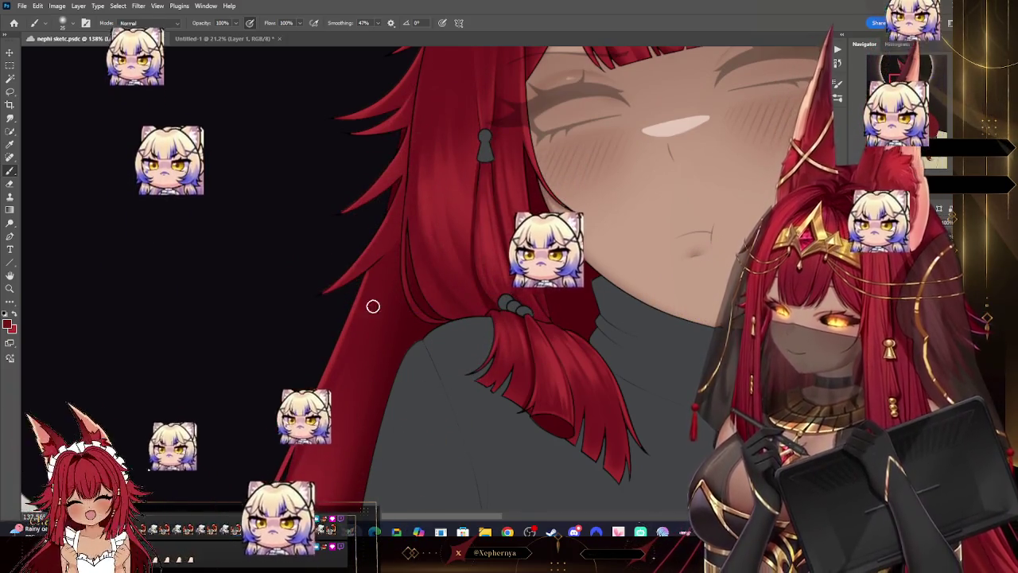
left_click(9, 288)
left_click_drag(111, 261, 48, 263)
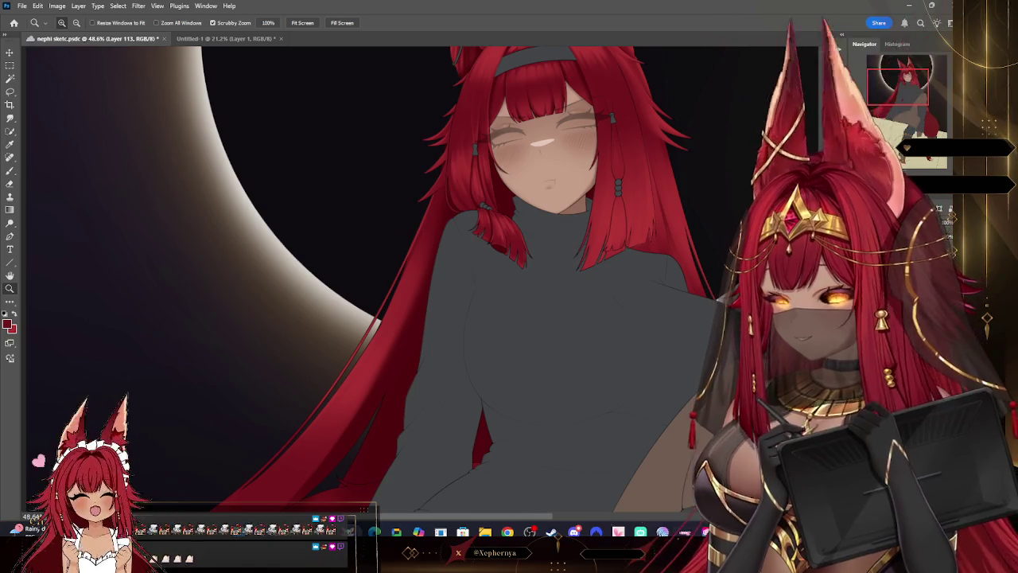
Step: Alternate Brush and Eraser, picking presets and nudging tip size, to paint fine hair strands
key("b")
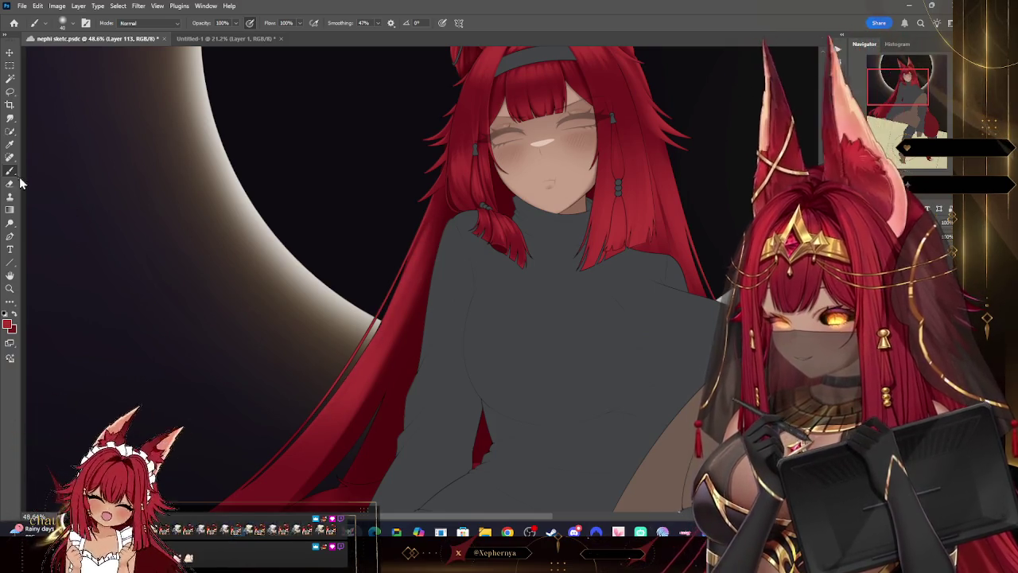
key("e")
left_click(67, 22)
left_click(32, 319)
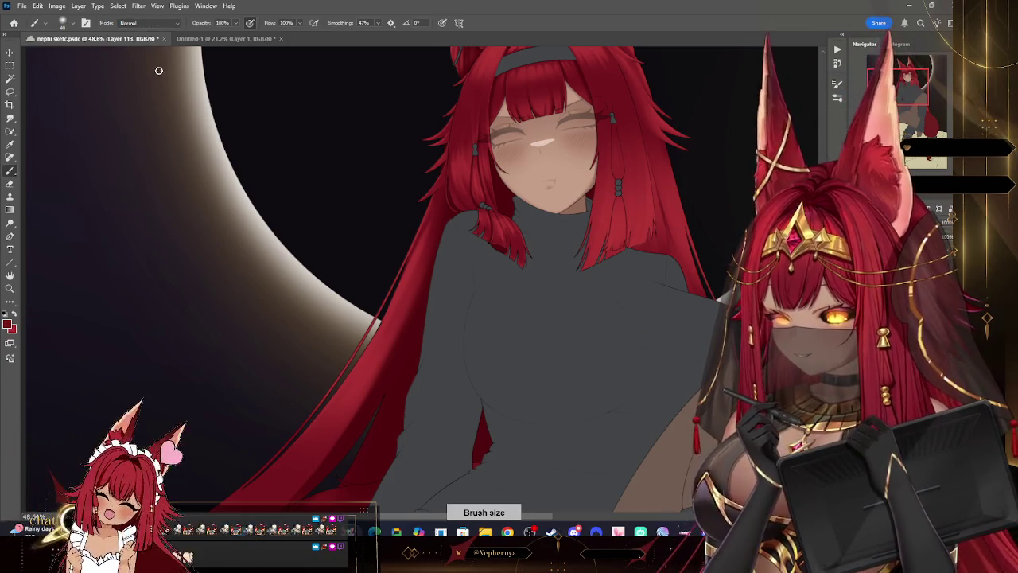
left_click(63, 22)
left_click(194, 202)
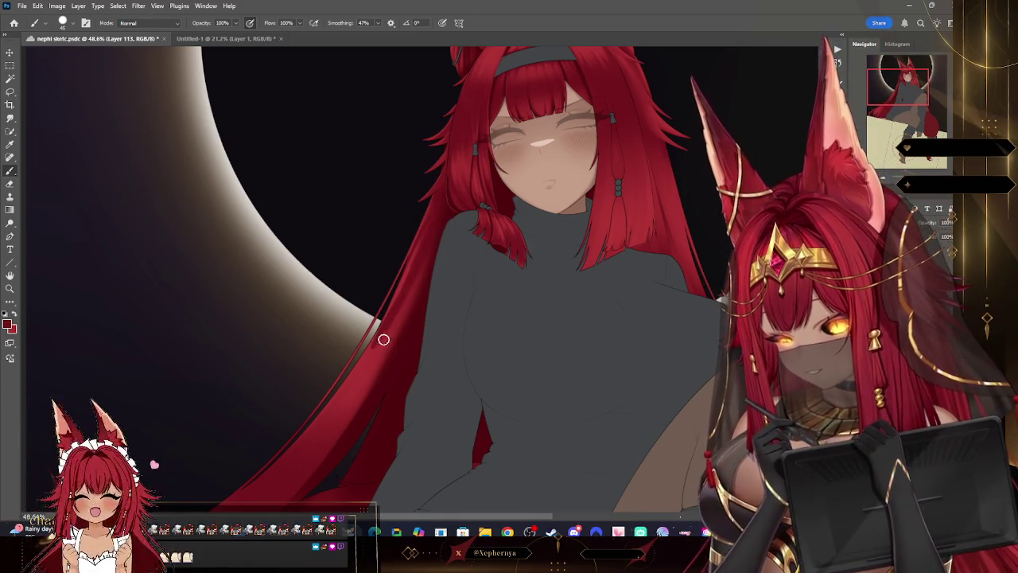
key("bracketright")
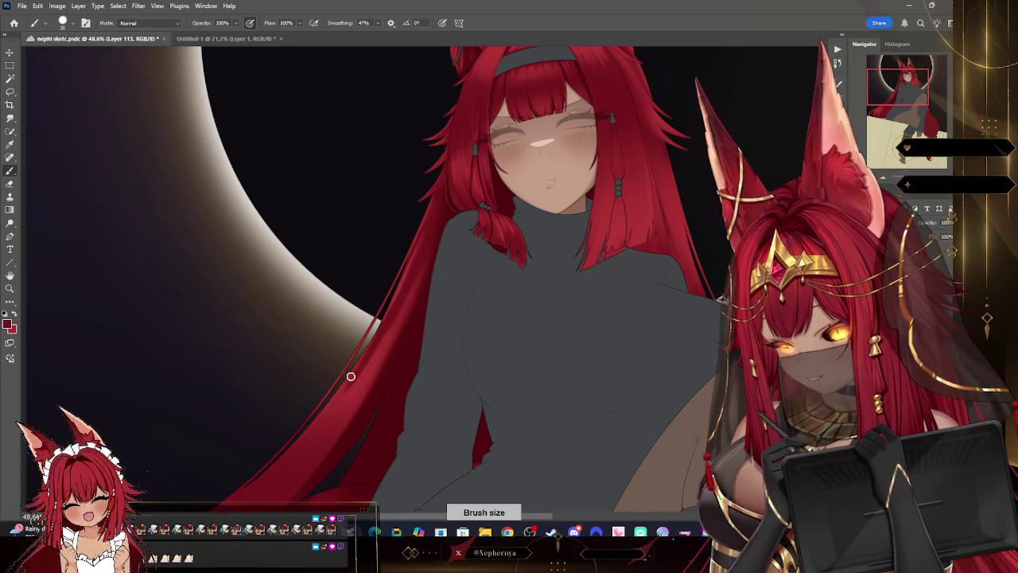
key("bracketleft")
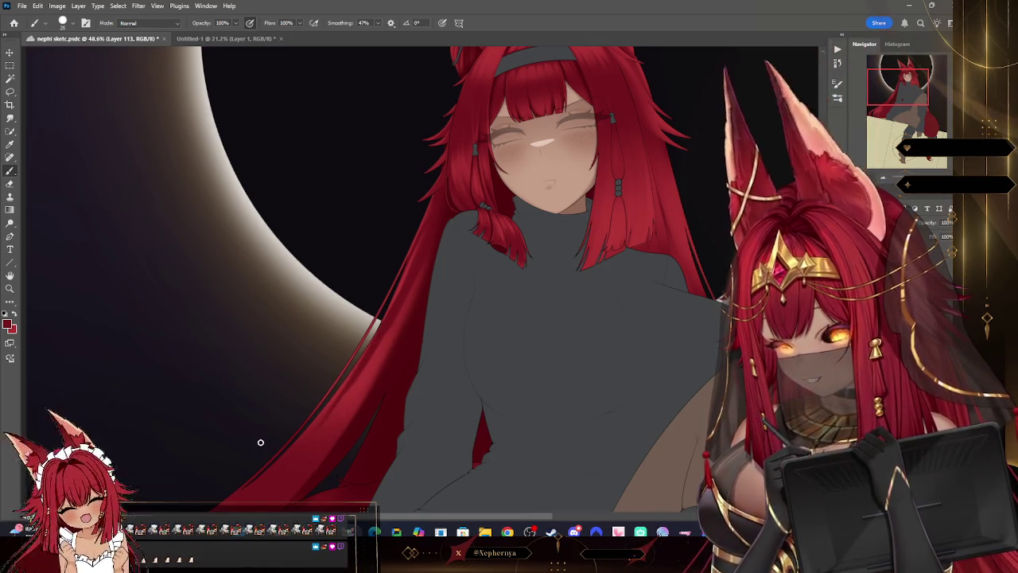
Step: Enlarge the eraser to 100, clean up the strands, then zoom out to the whole figure
key("e")
right_click(84, 61)
key("Escape")
key("bracketright")
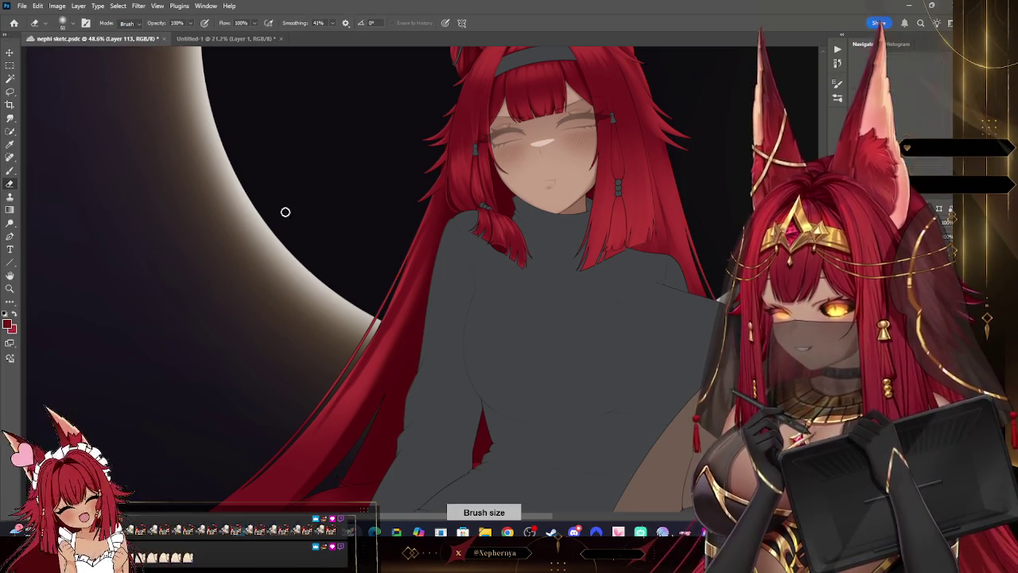
key("bracketright")
key("bracketright")
key("bracketright")
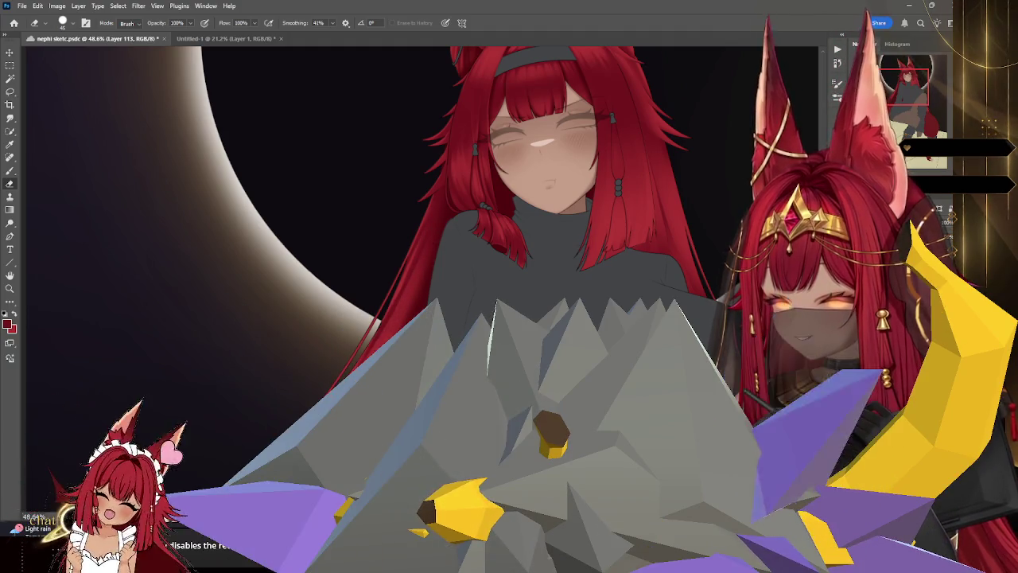
left_click(65, 24)
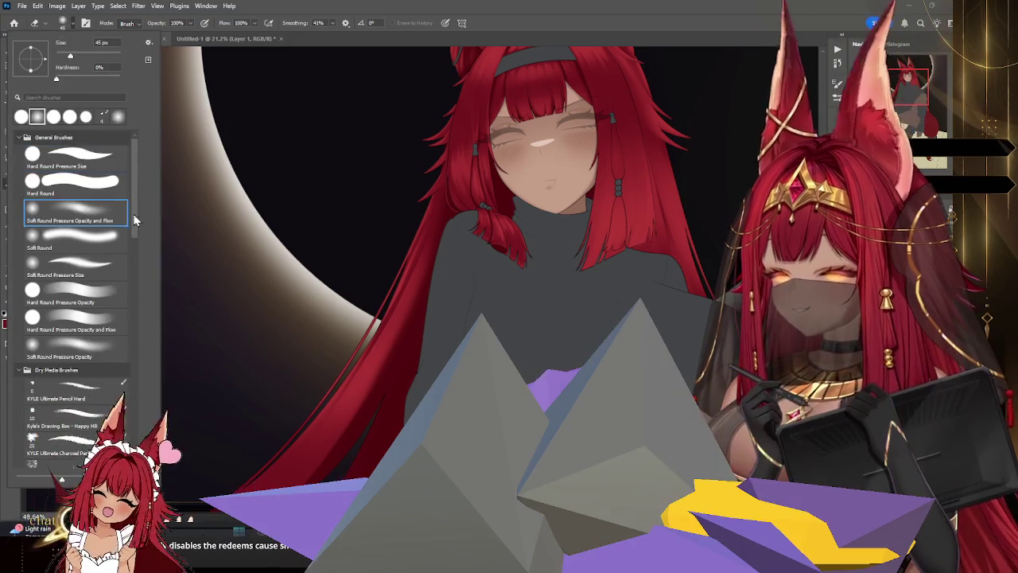
left_click(438, 168)
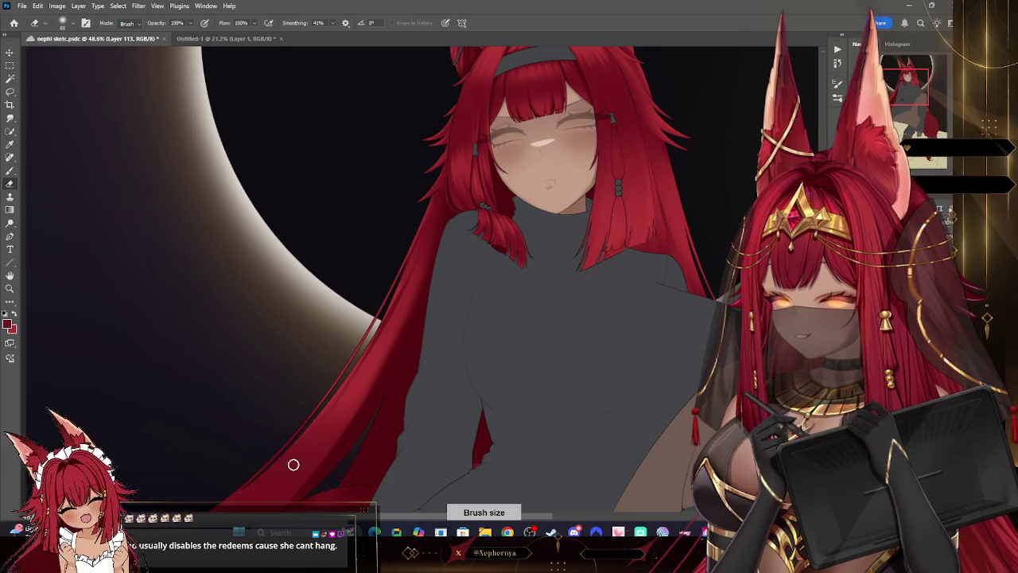
key("z")
left_click_drag(477, 370, 549, 371)
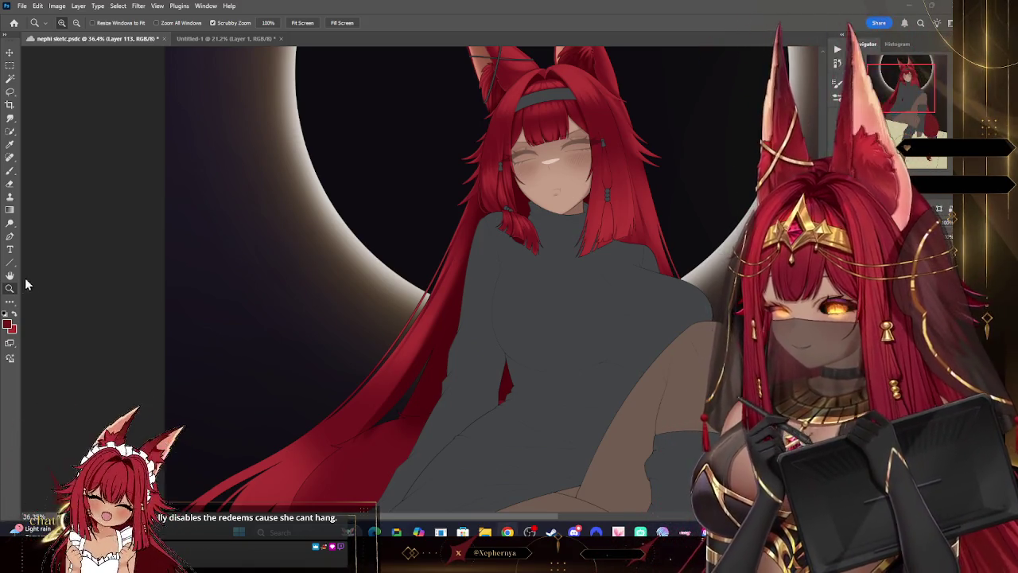
Step: Zoom in on the lower hair and paint strands with a newly chosen, smaller brush preset
scroll(458, 422, "up", 3)
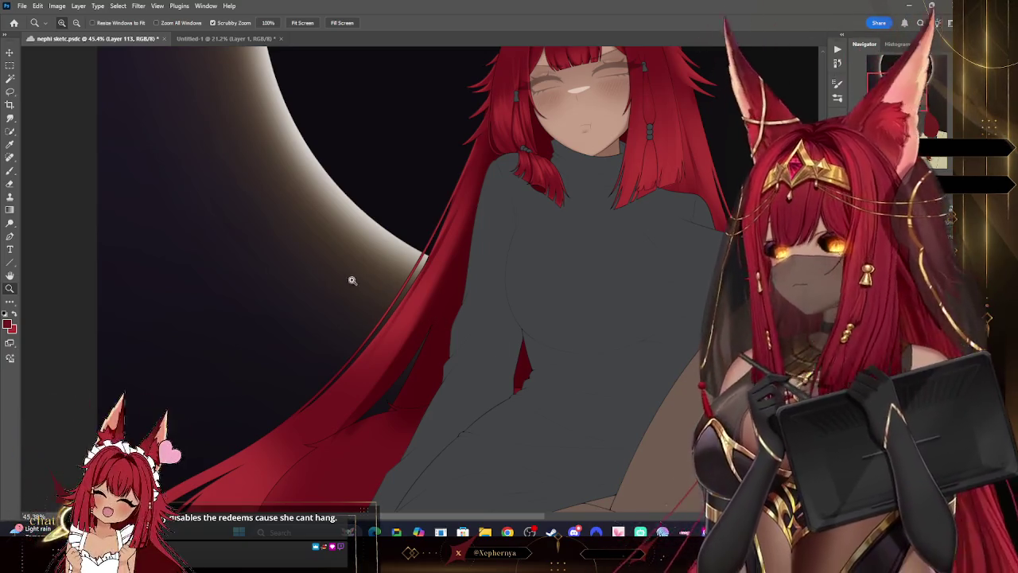
key("b")
key("bracketright")
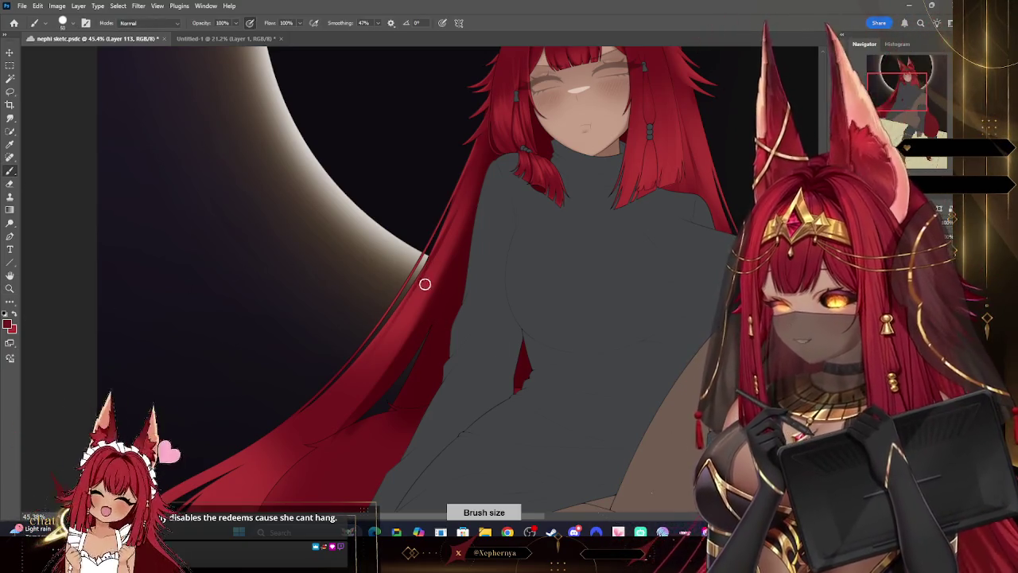
right_click(120, 109)
double_click(77, 214)
key("bracketleft")
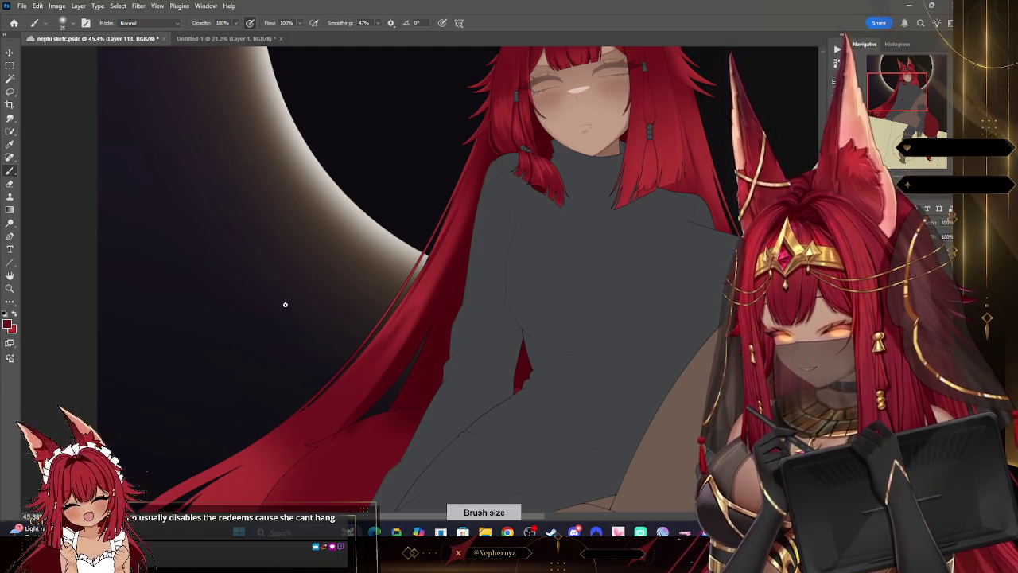
Step: Alternate Eraser and Brush with fine-tuned tip sizes to clean up the hair strands
left_click(10, 184)
right_click(164, 182)
key("Return")
key("bracketleft")
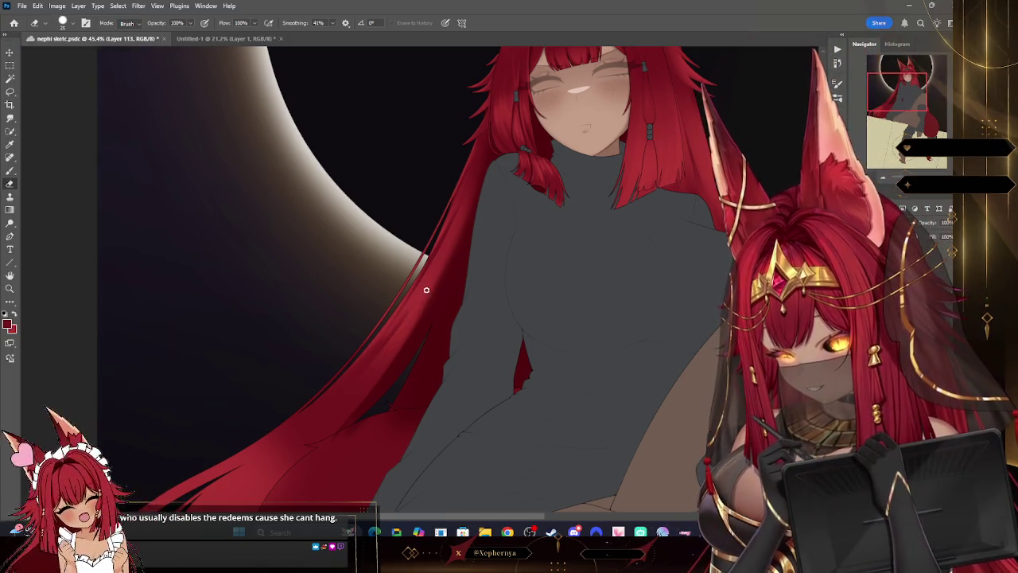
key("b")
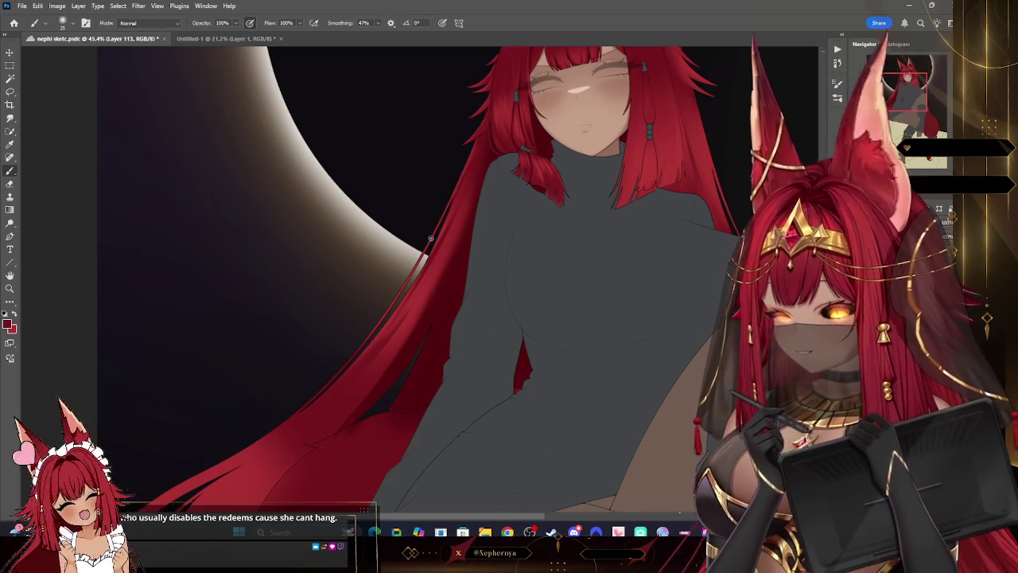
key("bracketright")
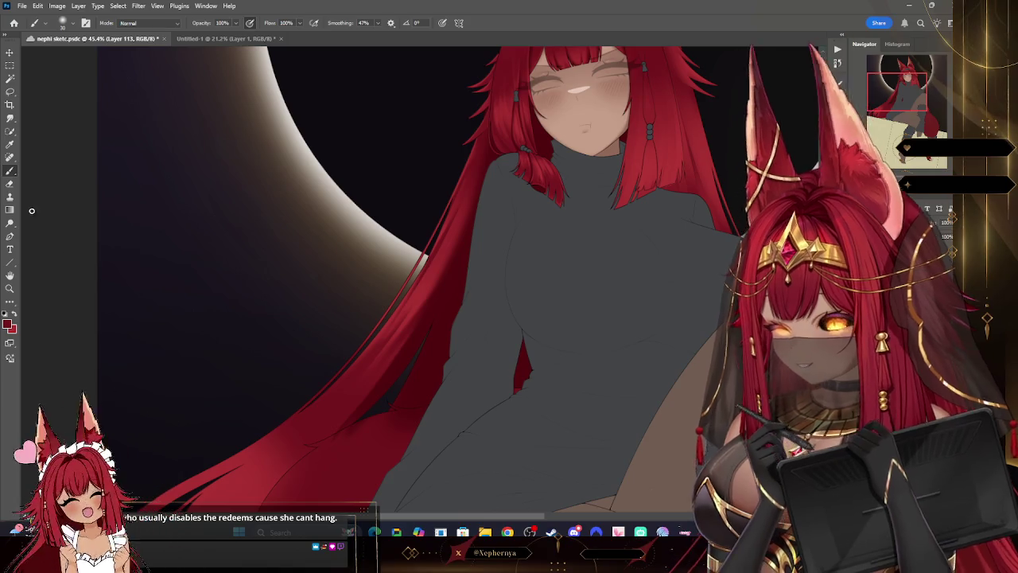
key("e")
key("bracketright")
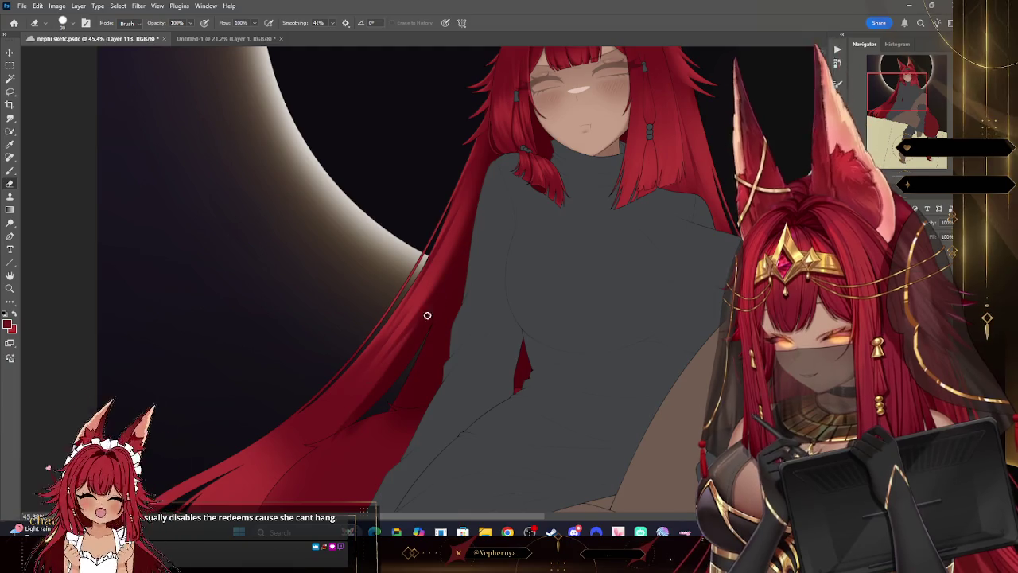
Step: Set the eraser to about 90, choose Hard Round Pressure Size, and move to Layer 111
left_click(63, 22)
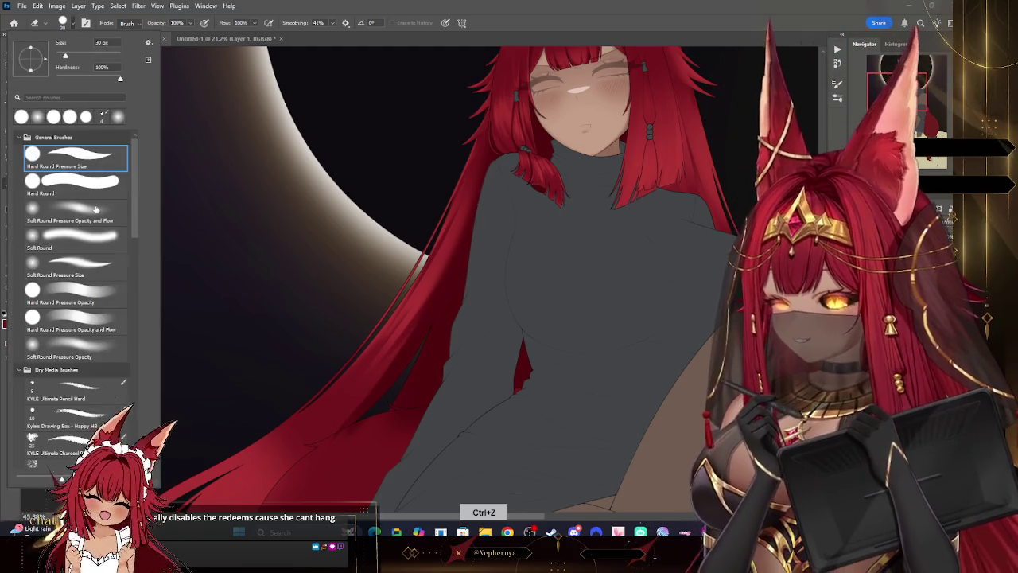
key("bracketright")
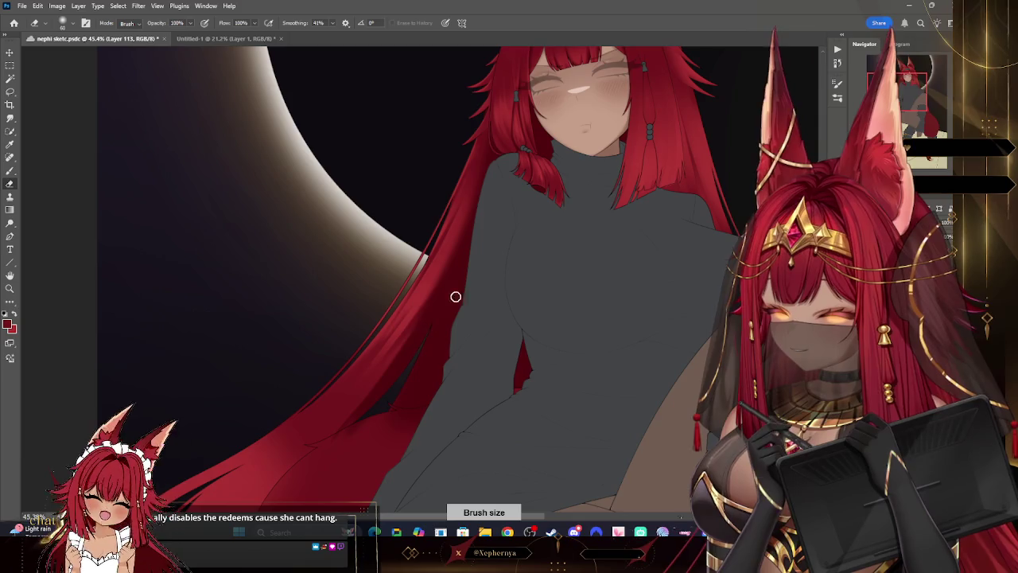
key("bracketright")
key("bracketright")
key("bracketright")
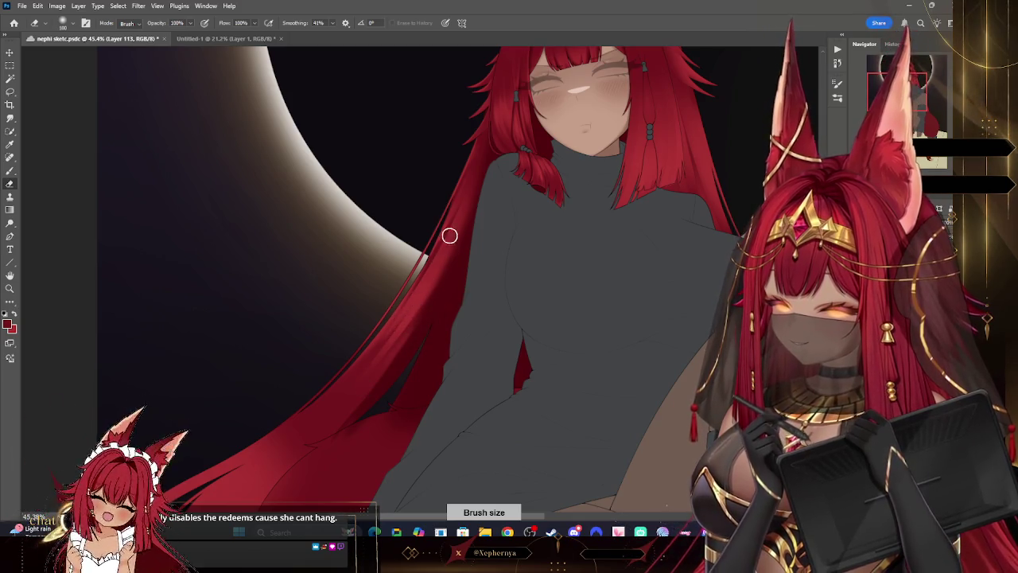
key("bracketleft")
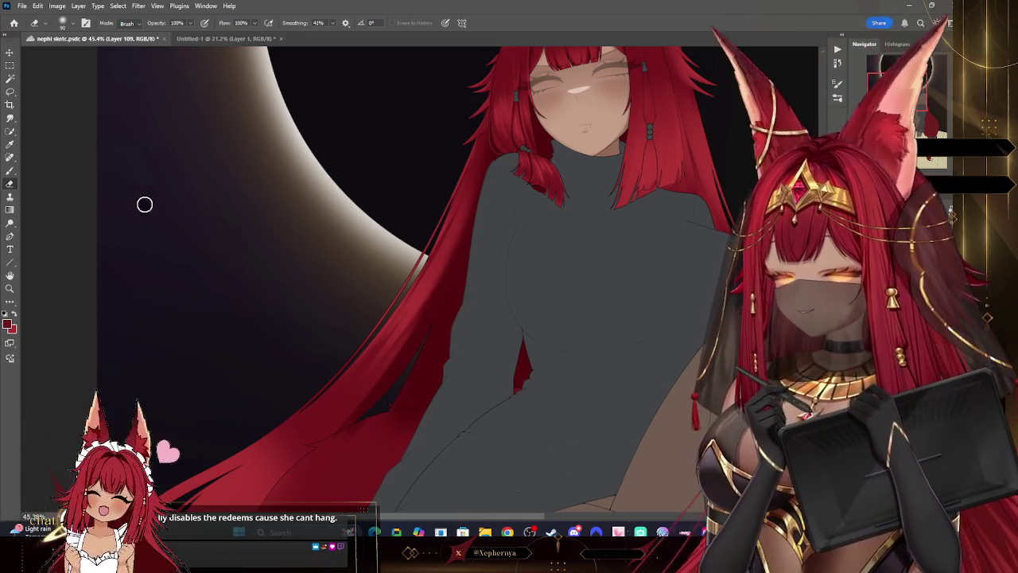
left_click(69, 23)
left_click(71, 159)
key("Return")
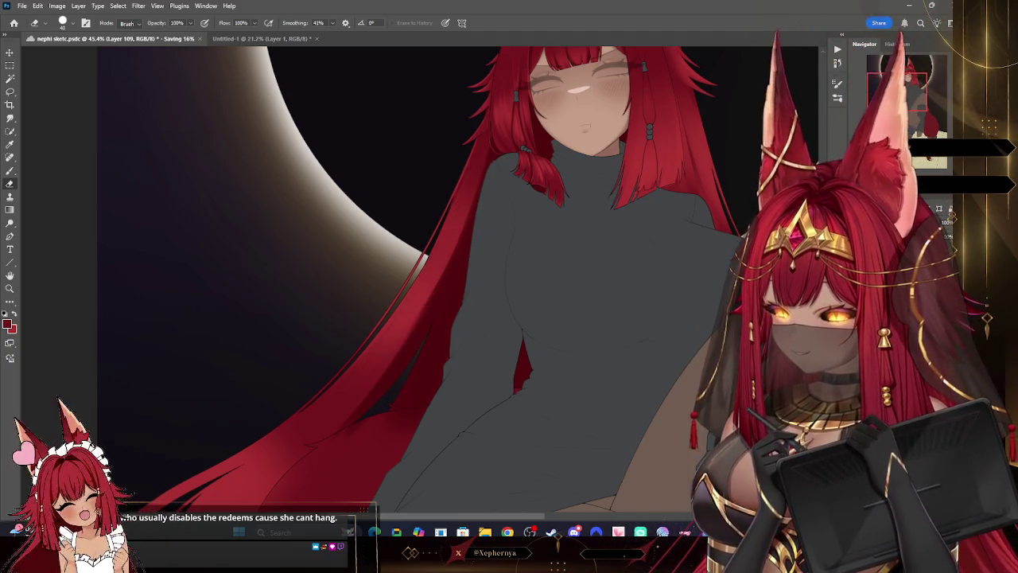
key("ctrl+shift+alt+n")
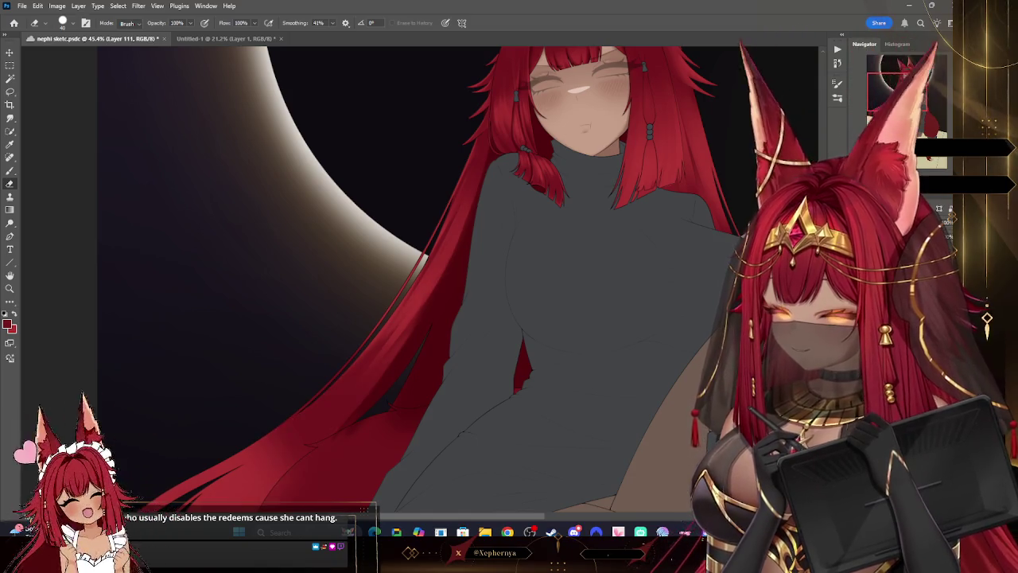